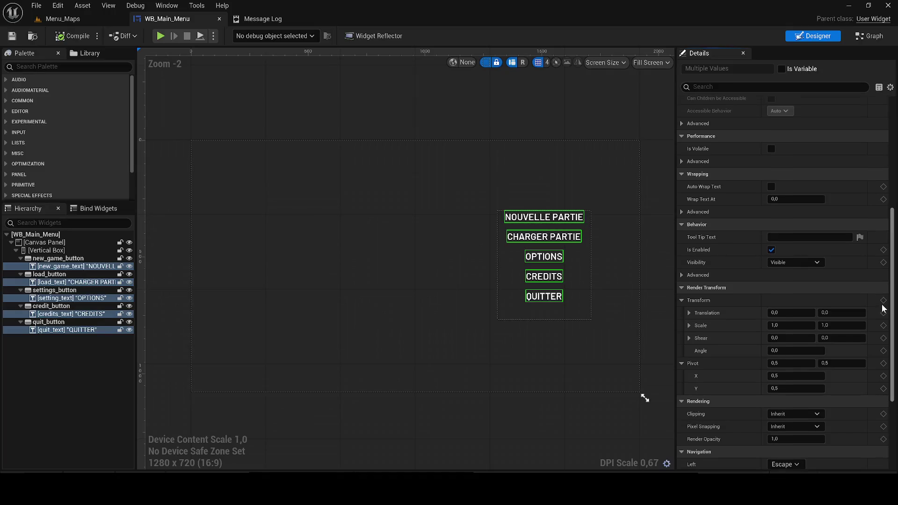
# Try replacing the shared button label text with 2530, then undo those label edits
pyautogui.moveTo(894, 346); pyautogui.dragTo(894, 180)
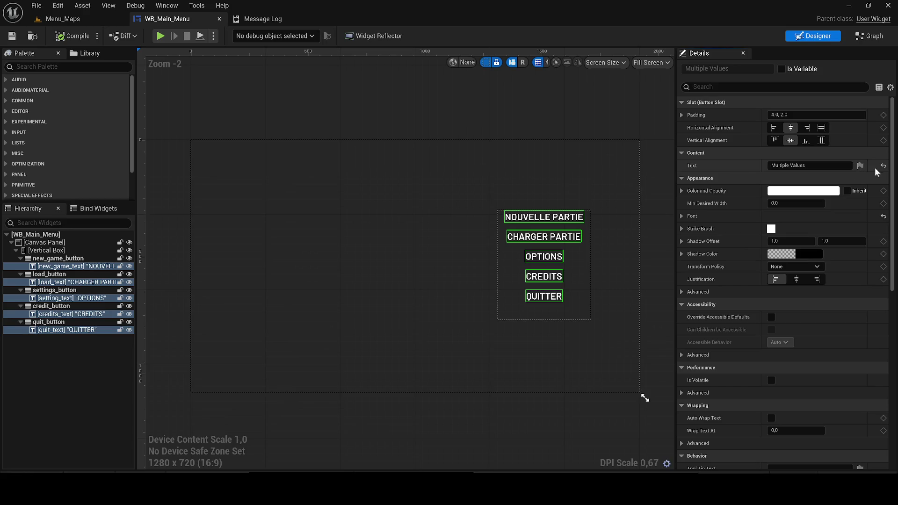
pyautogui.click(811, 166)
pyautogui.hotkey('ctrl', 'a')
pyautogui.write('253')
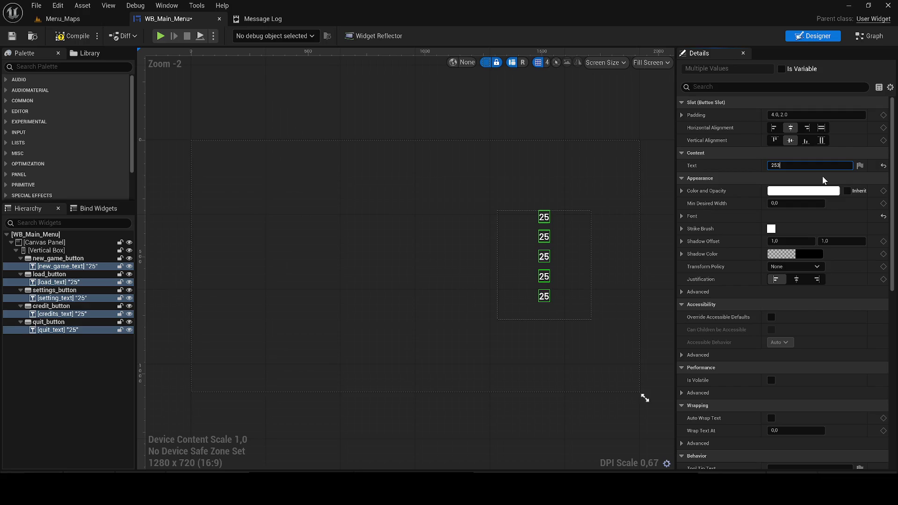
pyautogui.write('0')
pyautogui.moveTo(459, 155); pyautogui.dragTo(458, 172)
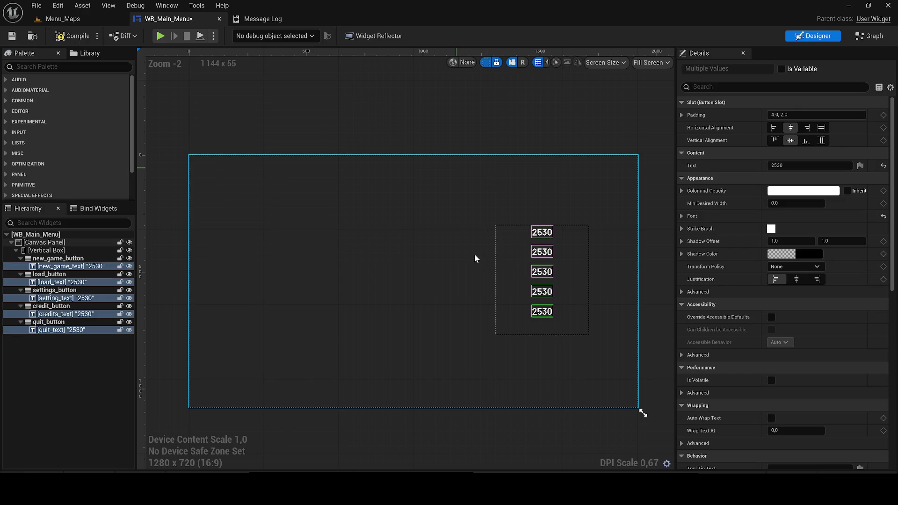
pyautogui.scroll(-1, 474, 258)
pyautogui.hotkey('ctrl', 'z')
pyautogui.hotkey('ctrl', 'z')
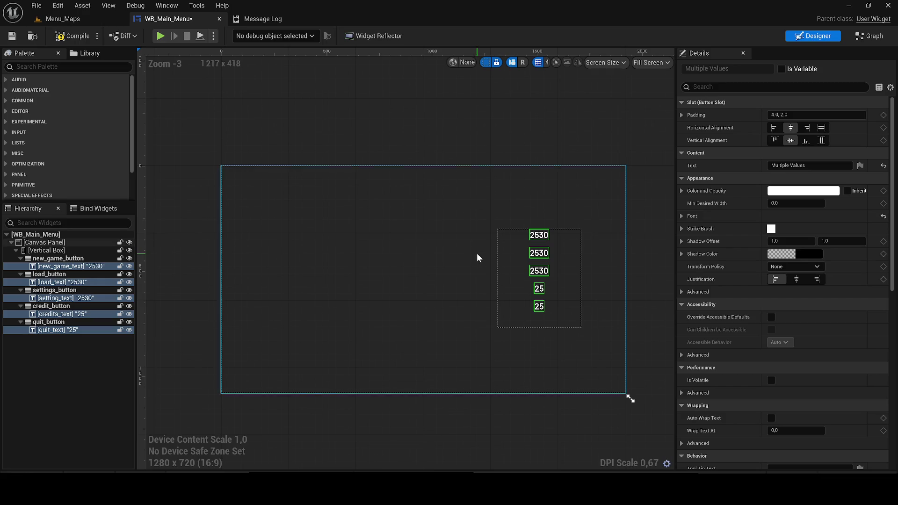
pyautogui.moveTo(476, 257); pyautogui.dragTo(457, 255)
pyautogui.hotkey('ctrl', 'z')
pyautogui.hotkey('ctrl', 'z')
pyautogui.hotkey('ctrl', 'z')
pyautogui.hotkey('ctrl', 'z')
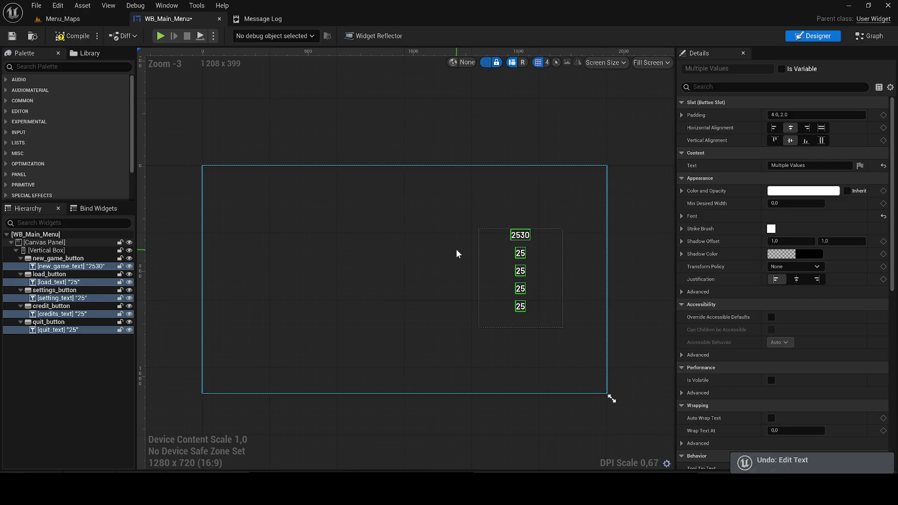
pyautogui.hotkey('ctrl', 'z')
pyautogui.hotkey('ctrl', 'z')
pyautogui.hotkey('ctrl', 'z')
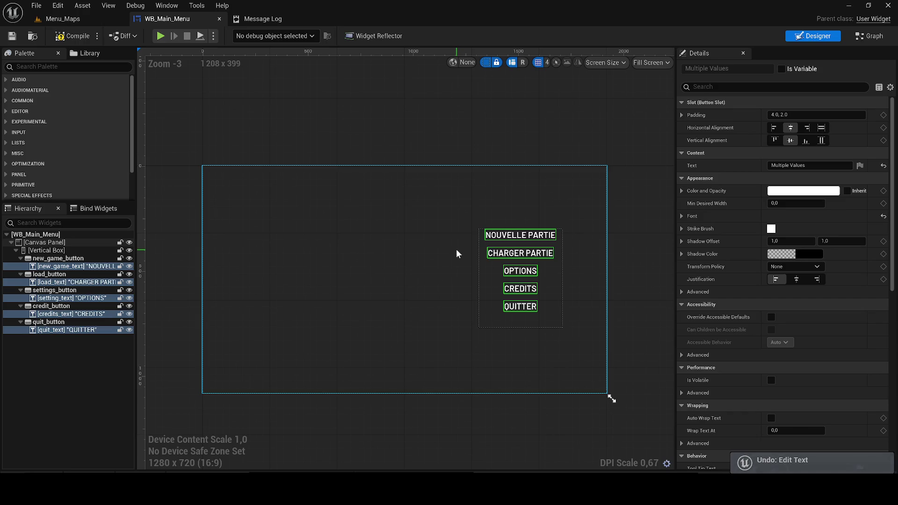
# Set the label font size to 35
pyautogui.click(680, 216)
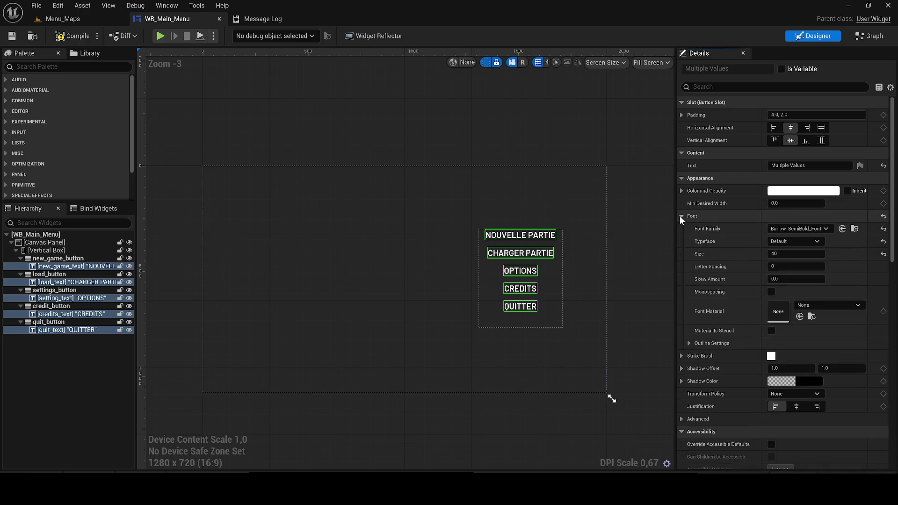
pyautogui.click(795, 254)
pyautogui.write('35')
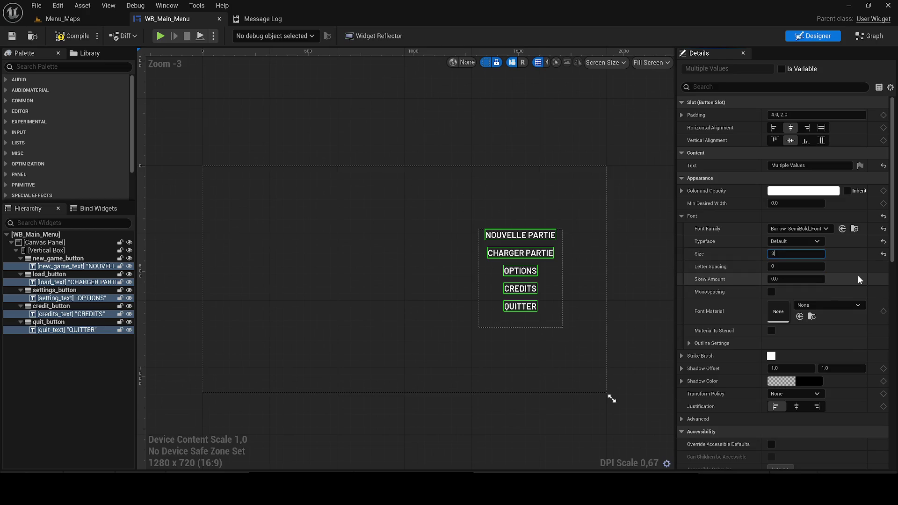
pyautogui.press('Return')
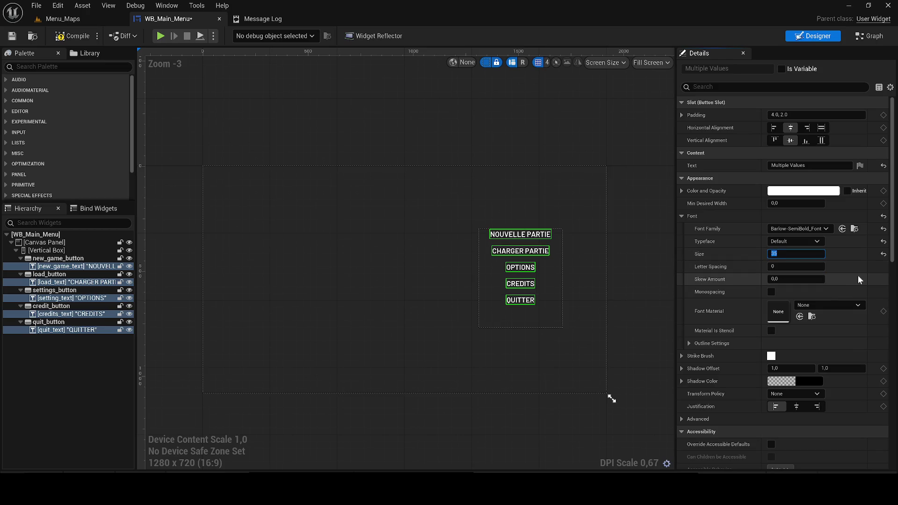
# Give the buttons a top padding of 15 and save the widget
pyautogui.click(679, 115)
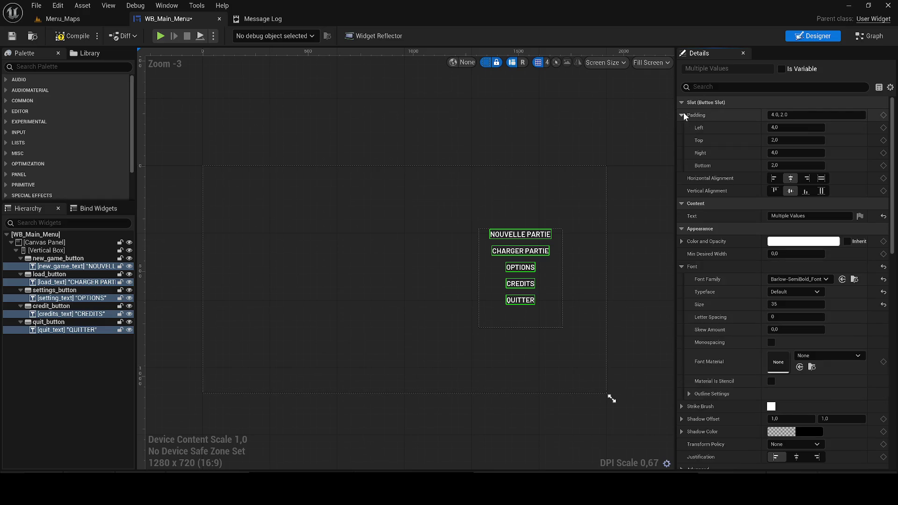
pyautogui.click(795, 128)
pyautogui.press('Tab')
pyautogui.write('10')
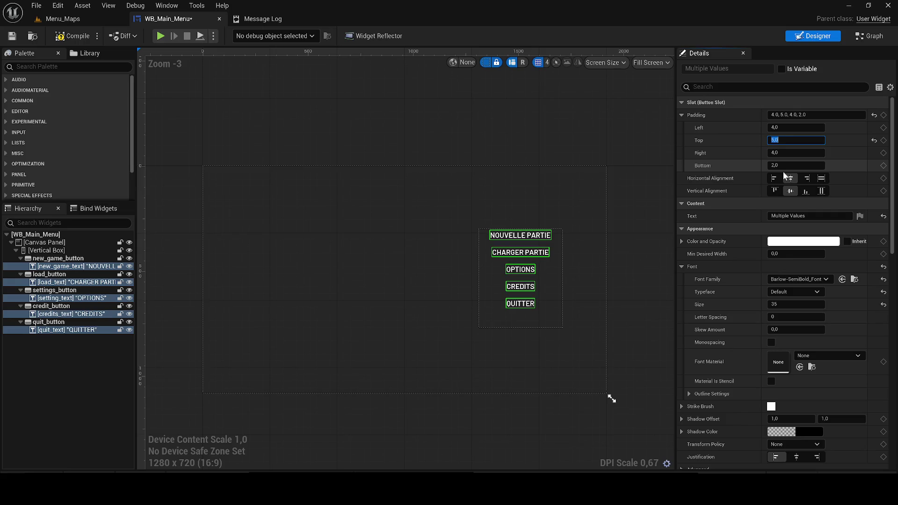
pyautogui.press('BackSpace')
pyautogui.press('BackSpace')
pyautogui.write('5')
pyautogui.press('BackSpace')
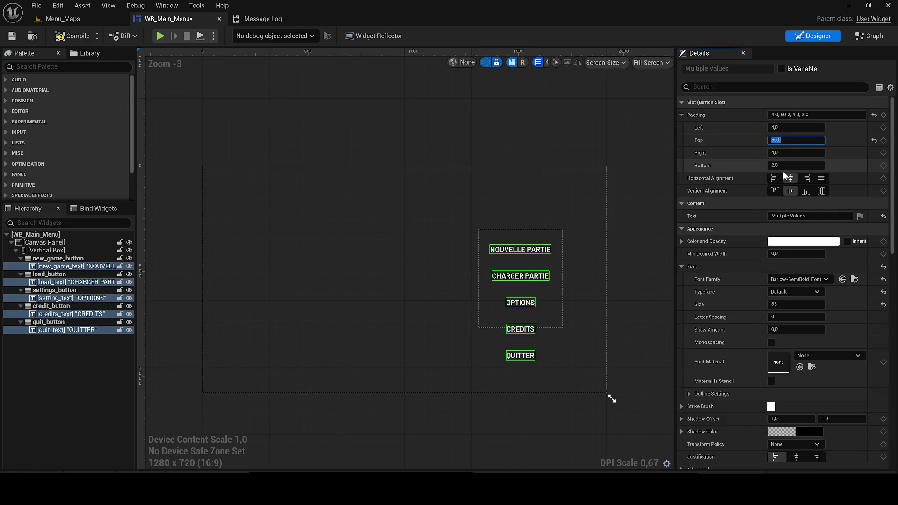
pyautogui.write('20')
pyautogui.press('Return')
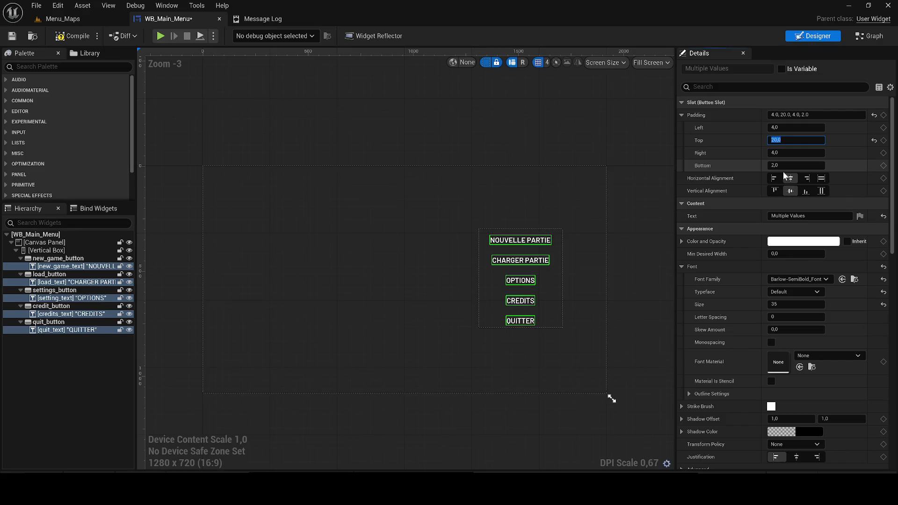
pyautogui.write('15')
pyautogui.press('Return')
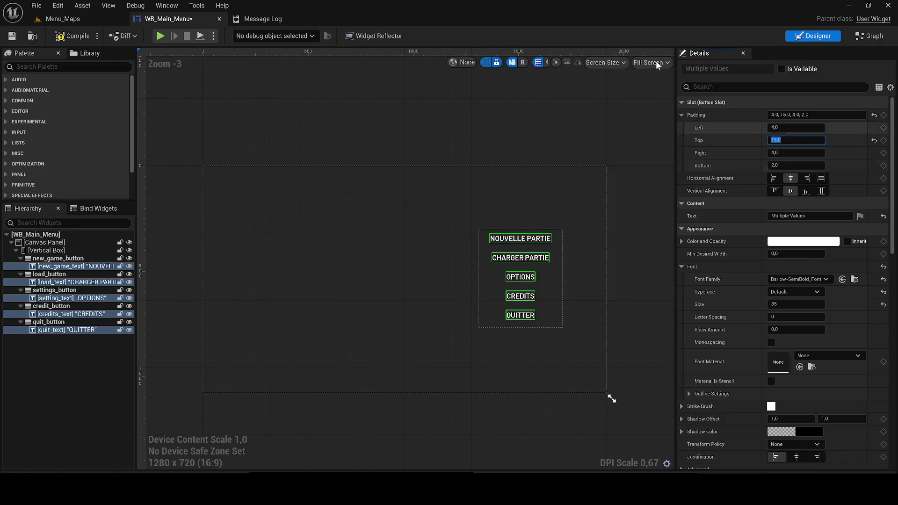
pyautogui.click(12, 36)
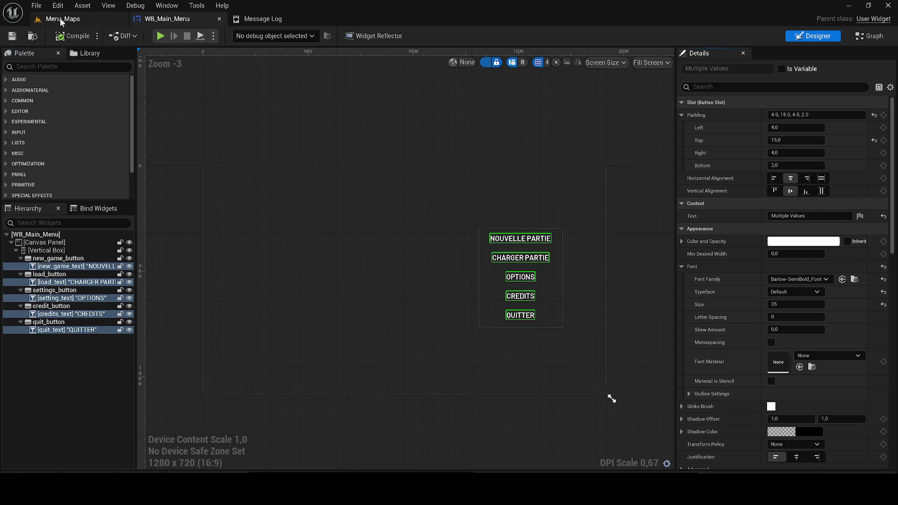
# Play-test the menu in Menu_Maps, then save WB_Main_Menu and select its root Canvas Panel
pyautogui.click(59, 19)
pyautogui.click(235, 36)
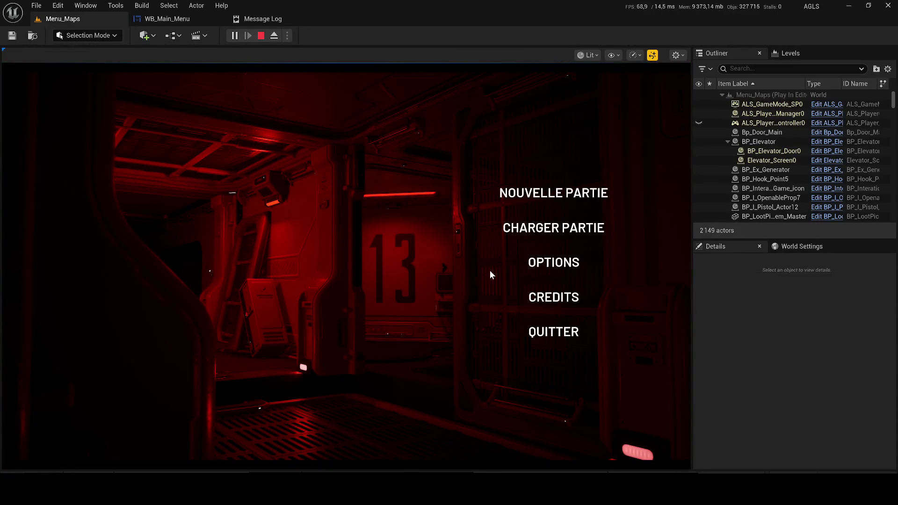
pyautogui.click(266, 40)
pyautogui.click(208, 19)
pyautogui.hotkey('ctrl', 's')
pyautogui.click(320, 134)
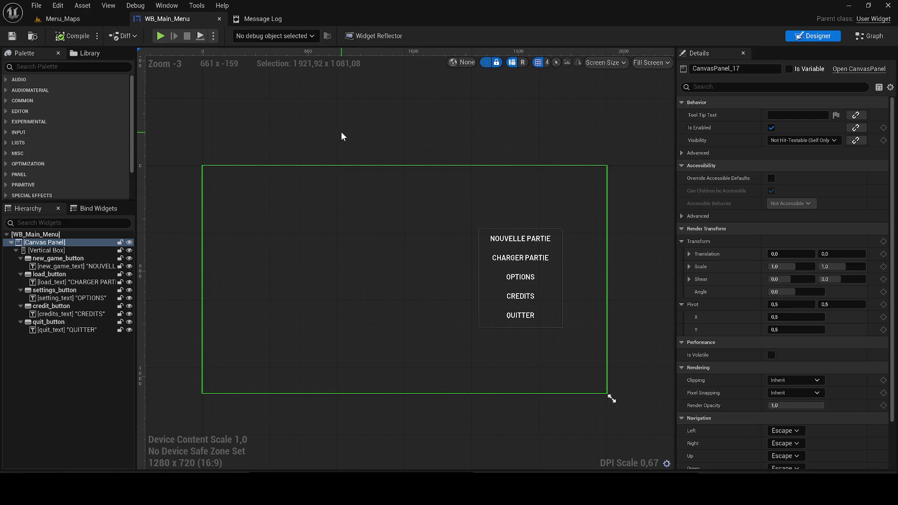
# Show the Animations panel from the Window menu
pyautogui.scroll(5, 437, 191)
pyautogui.scroll(-4, 184, 89)
pyautogui.click(167, 5)
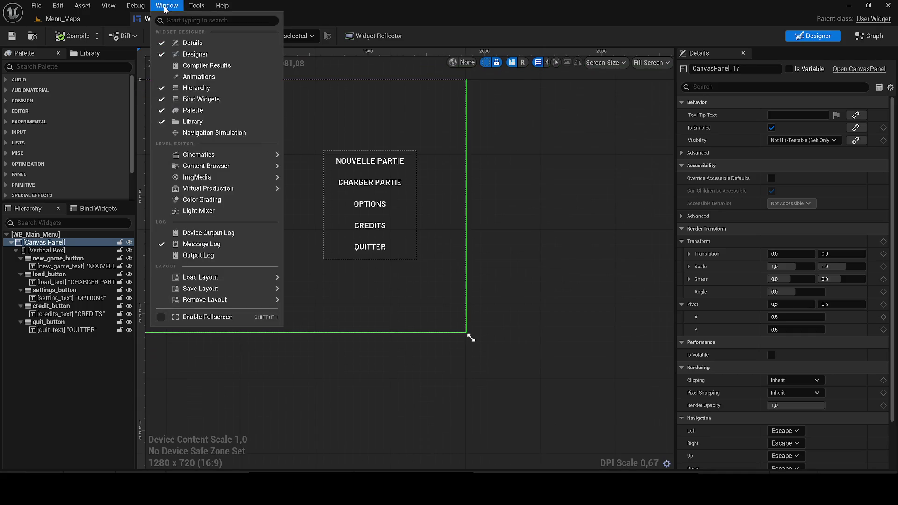
pyautogui.click(164, 9)
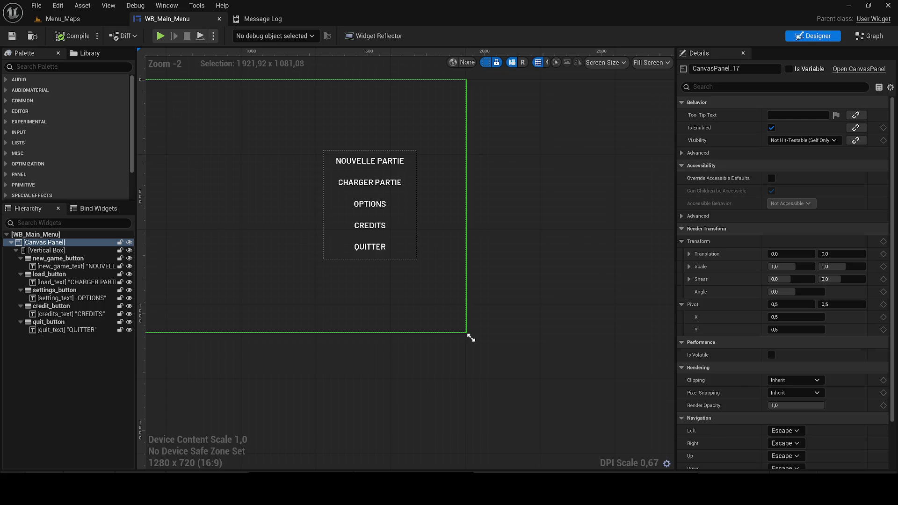
pyautogui.click(178, 6)
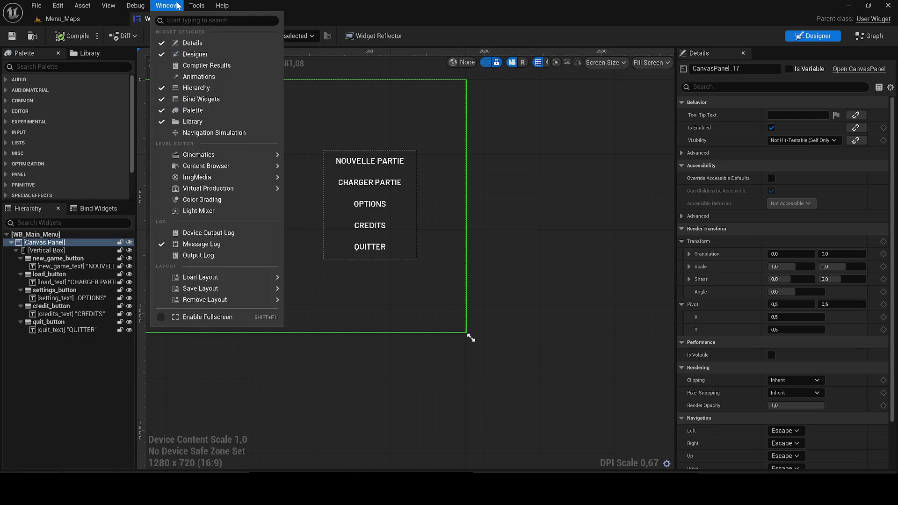
pyautogui.click(178, 6)
pyautogui.click(193, 5)
pyautogui.moveTo(167, 6)
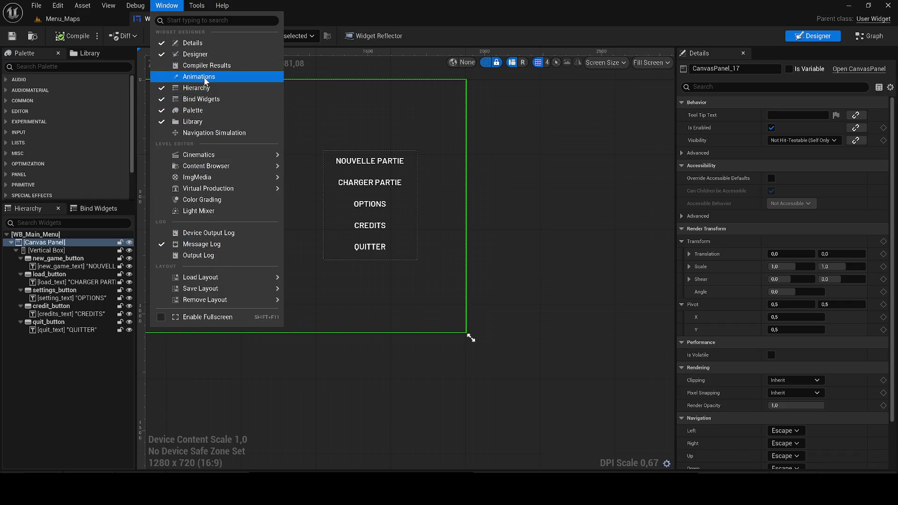
pyautogui.click(203, 77)
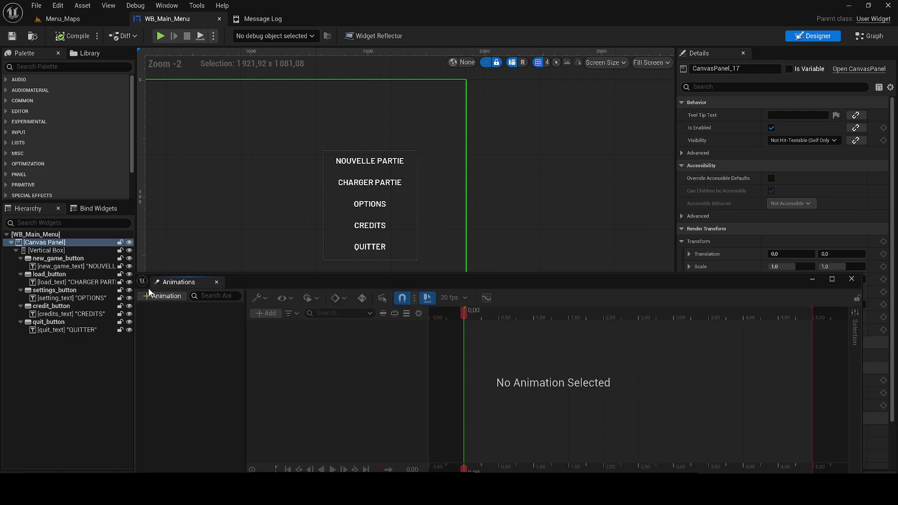
# Create an animation named new_game_anim, select it, and select the NOUVELLE PARTIE text widget
pyautogui.click(163, 296)
pyautogui.press('BackSpace')
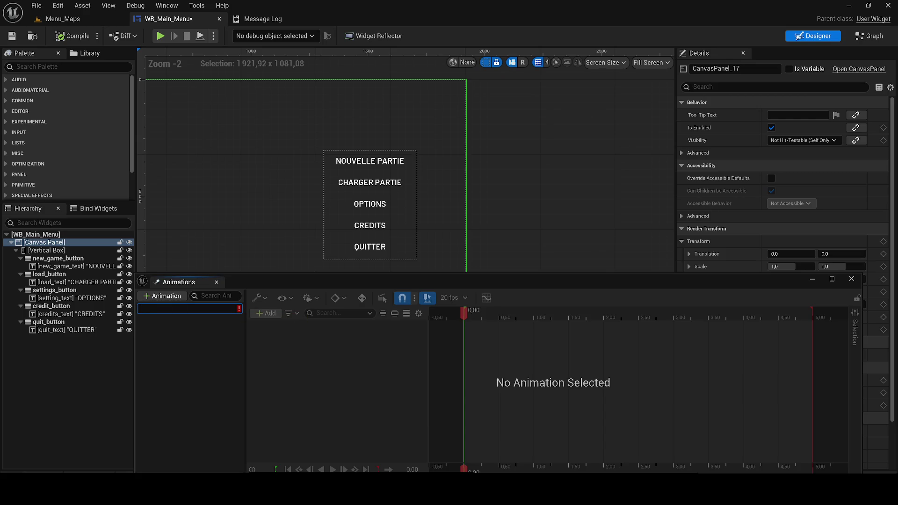
pyautogui.press('XF86AudioLowerVolume')
pyautogui.press('XF86AudioLowerVolume')
pyautogui.write('new_gam')
pyautogui.write('e_anim')
pyautogui.press('Return')
pyautogui.click(224, 308)
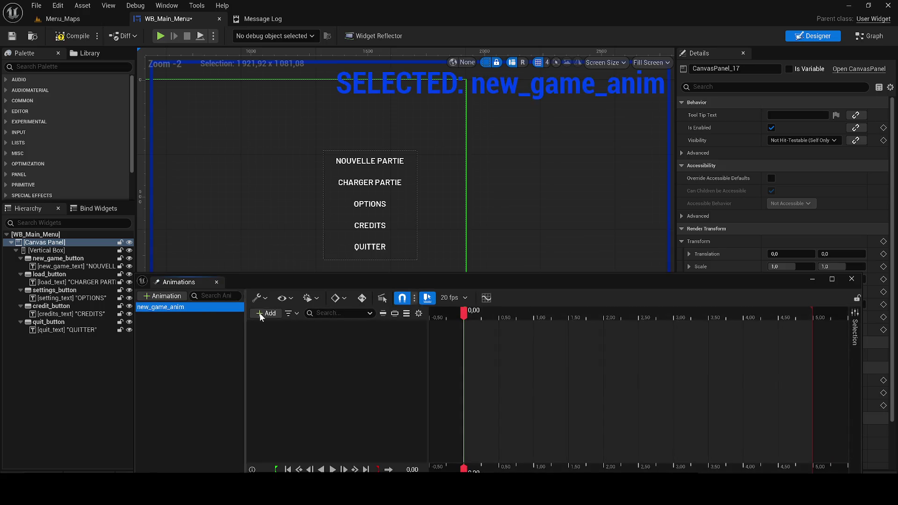
pyautogui.click(353, 161)
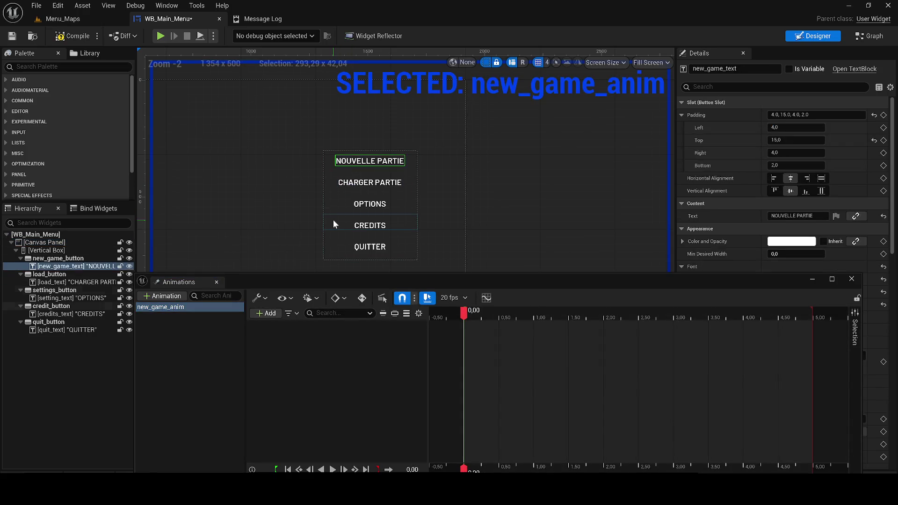
# Add new_game_text to new_game_anim and give it a Transform track
pyautogui.click(266, 313)
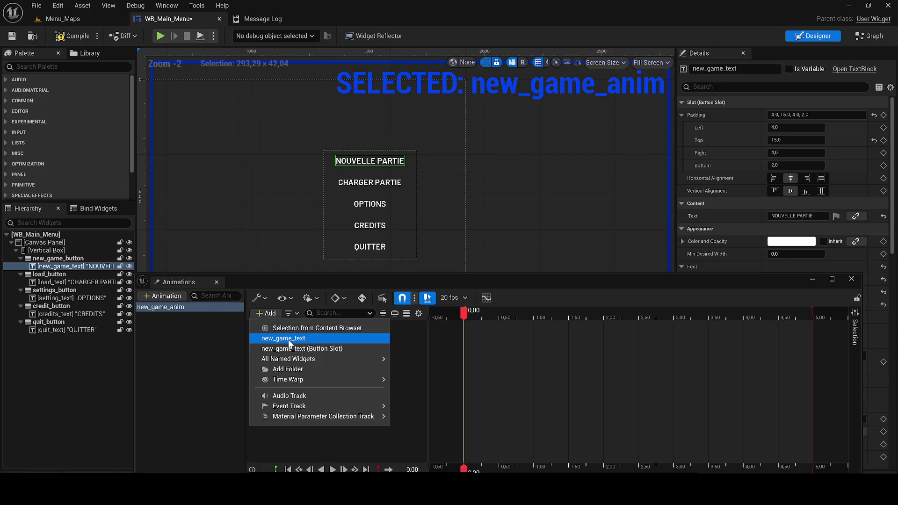
pyautogui.click(312, 339)
pyautogui.scroll(2, 478, 336)
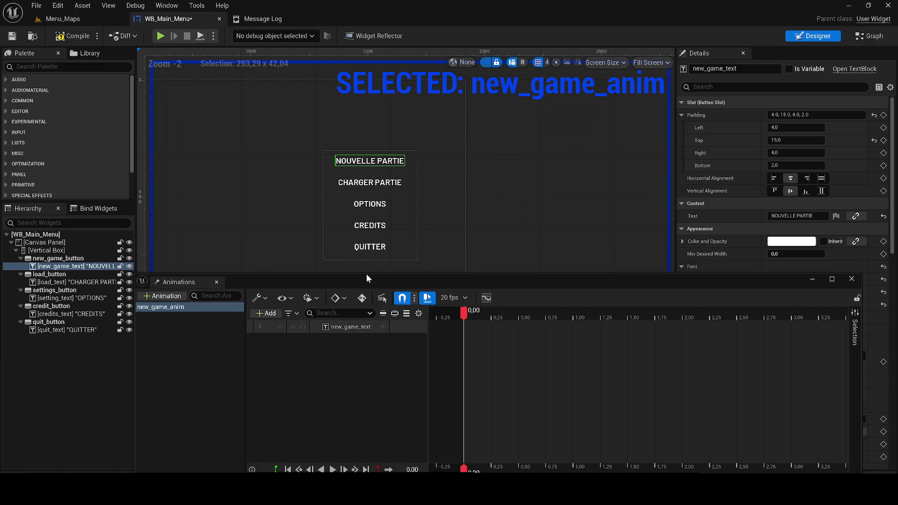
pyautogui.moveTo(364, 272); pyautogui.dragTo(364, 300)
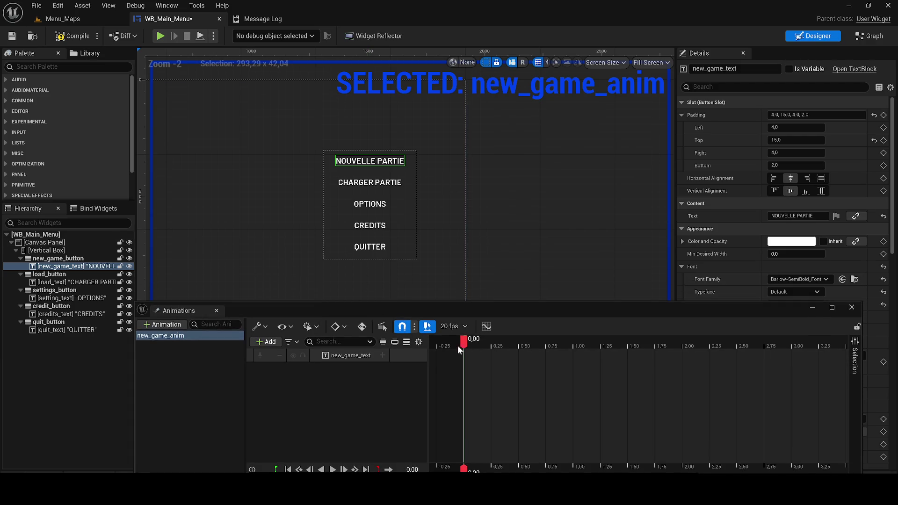
pyautogui.click(382, 355)
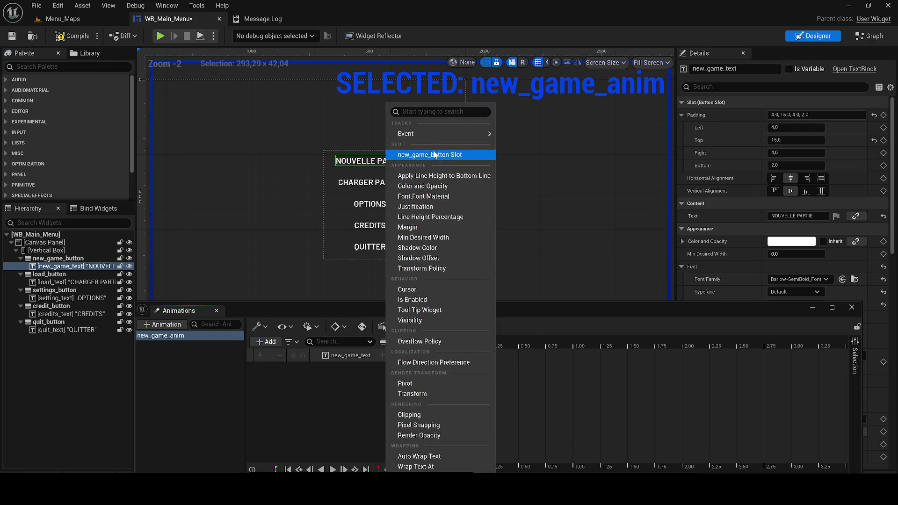
pyautogui.press('Escape')
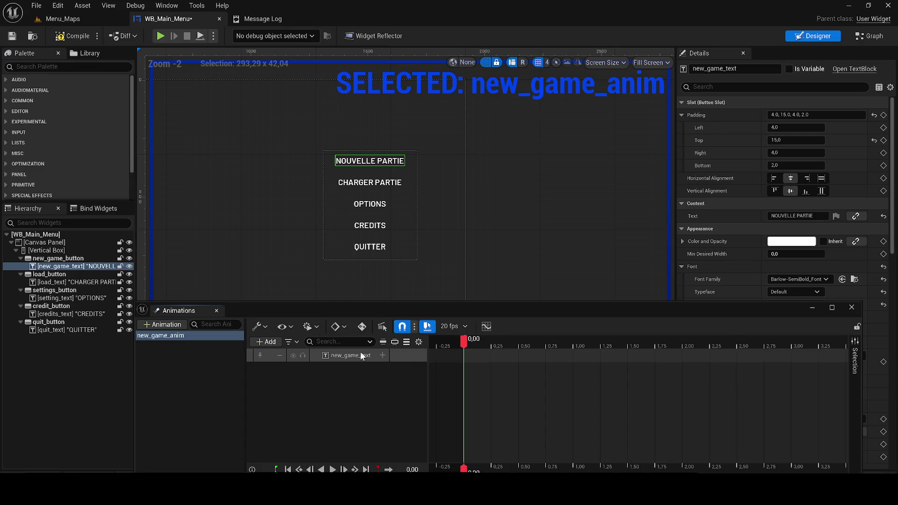
pyautogui.click(383, 355)
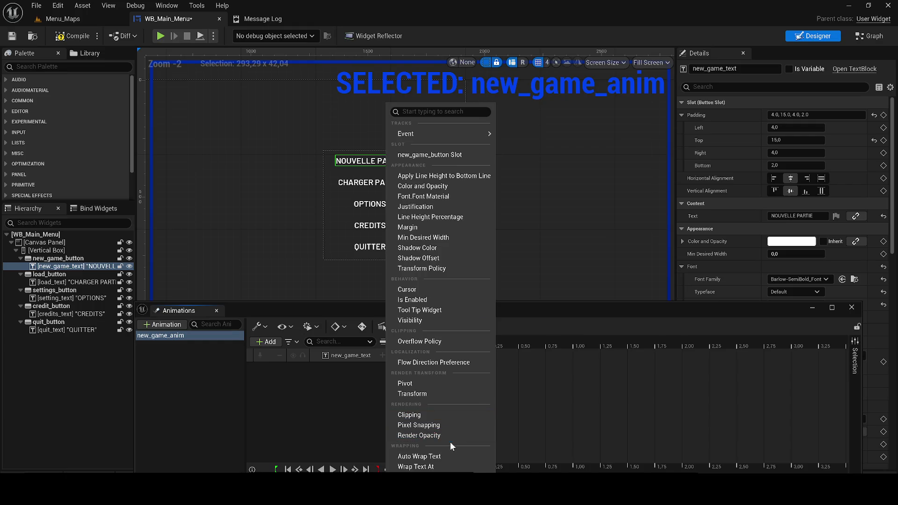
pyautogui.click(412, 394)
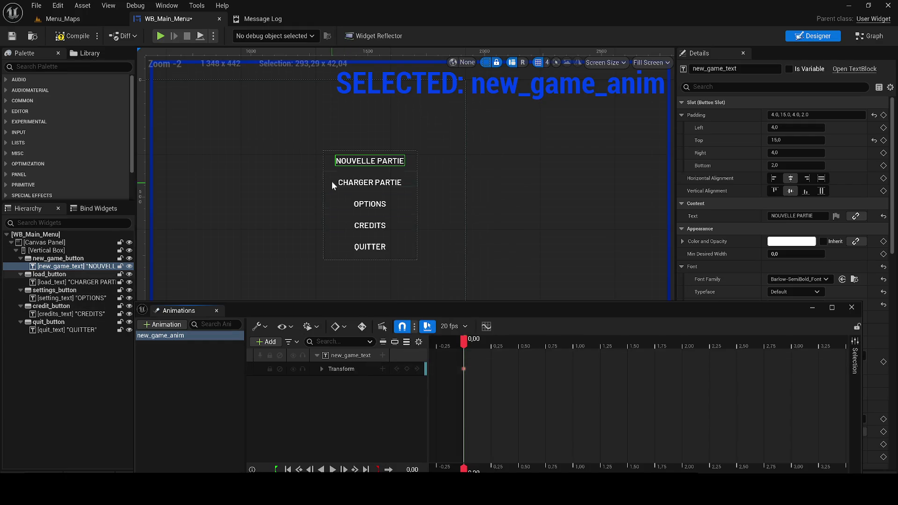
# At 0,25 seconds, key new_game_text's Translation X to 0,2
pyautogui.scroll(7, 333, 180)
pyautogui.click(321, 370)
pyautogui.moveTo(464, 338); pyautogui.dragTo(492, 339)
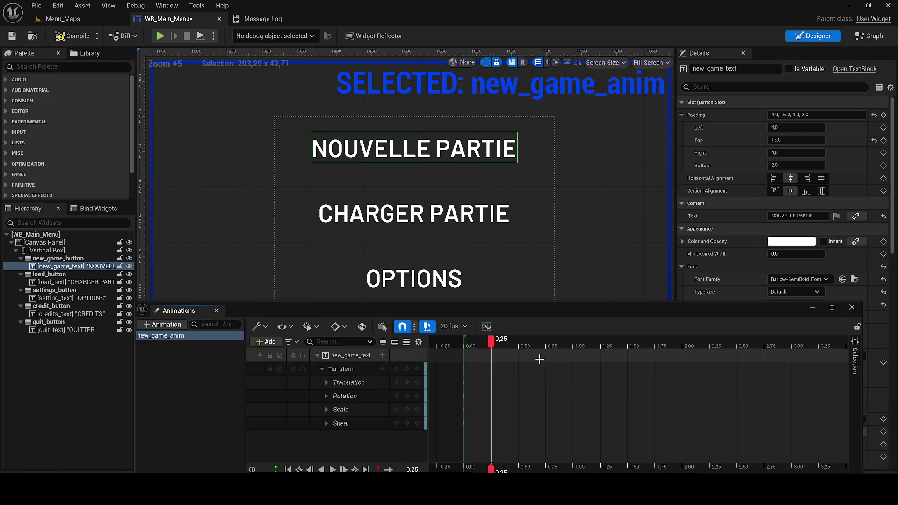
pyautogui.click(326, 383)
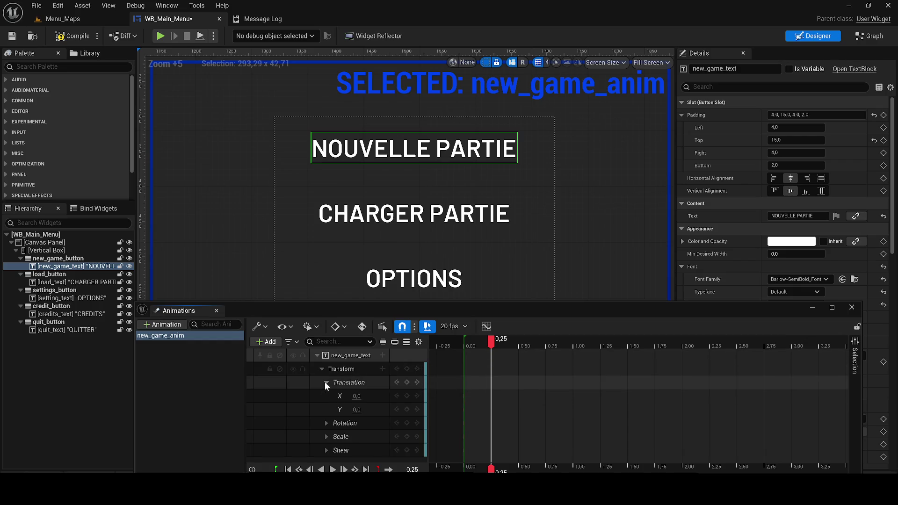
pyautogui.click(349, 395)
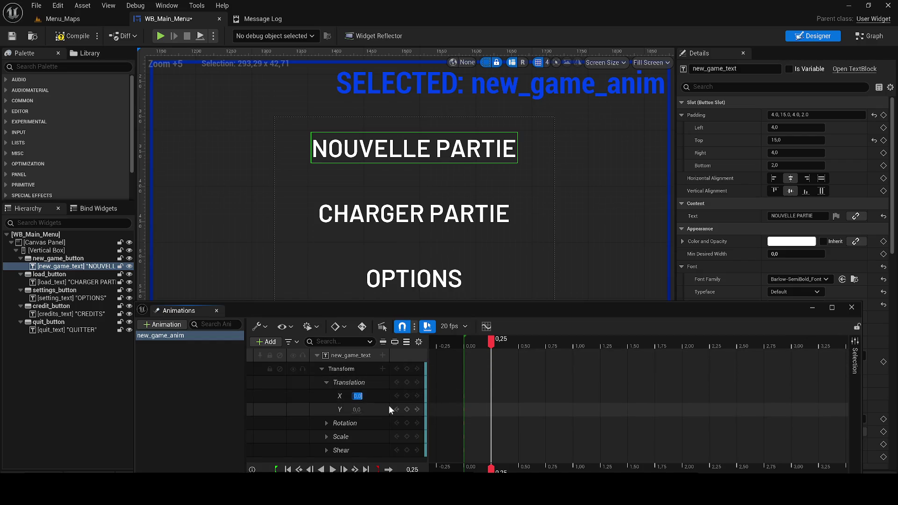
pyautogui.write('0,2')
pyautogui.press('Return')
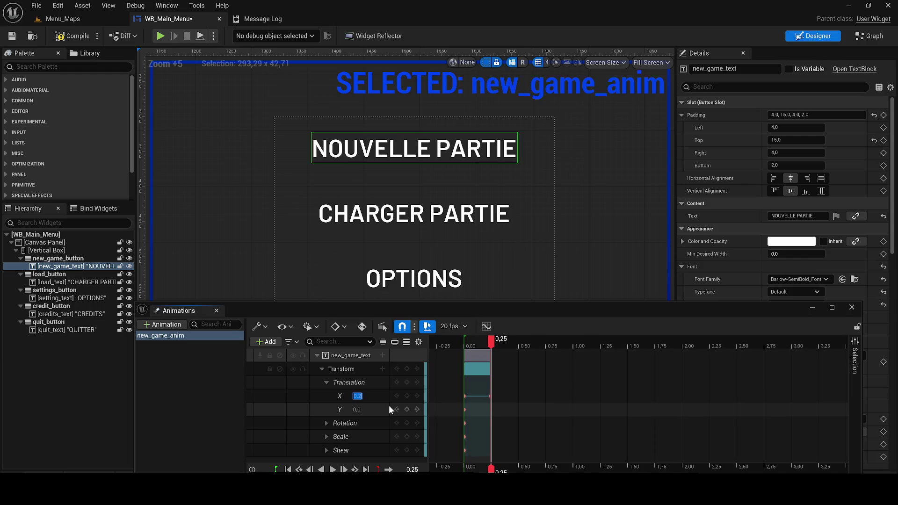
pyautogui.moveTo(490, 339)
pyautogui.mouseDown()
pyautogui.moveTo(461, 341)
pyautogui.moveTo(492, 340)
pyautogui.mouseUp()
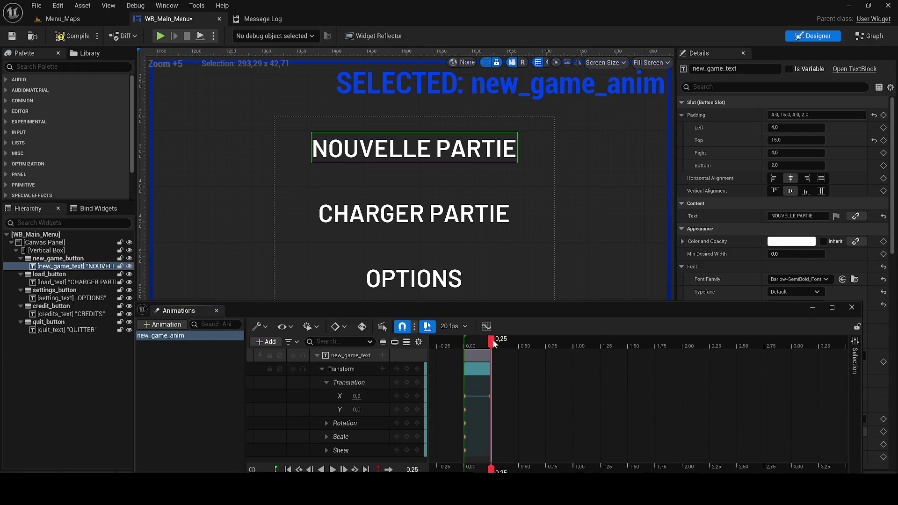
# Key Scale X and Y to 0,9, preview the shrink, then switch to Menu_Maps
pyautogui.click(326, 383)
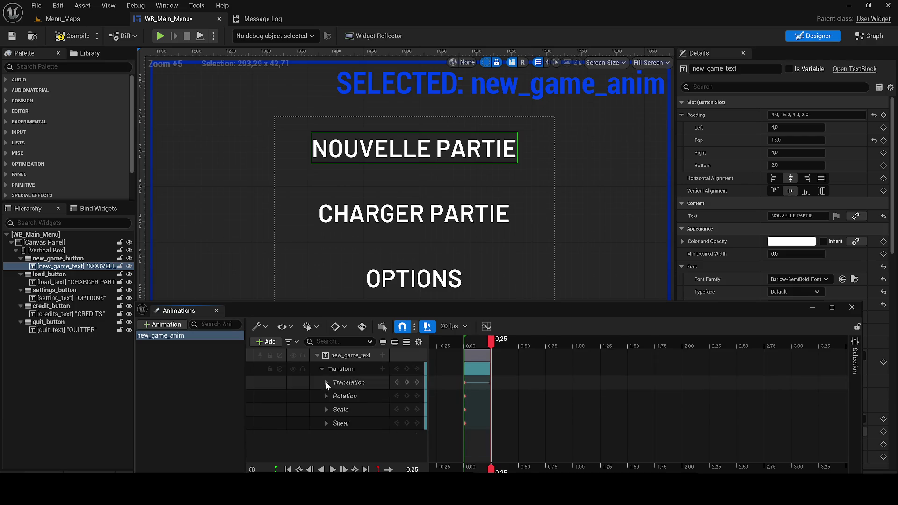
pyautogui.click(324, 408)
pyautogui.click(326, 409)
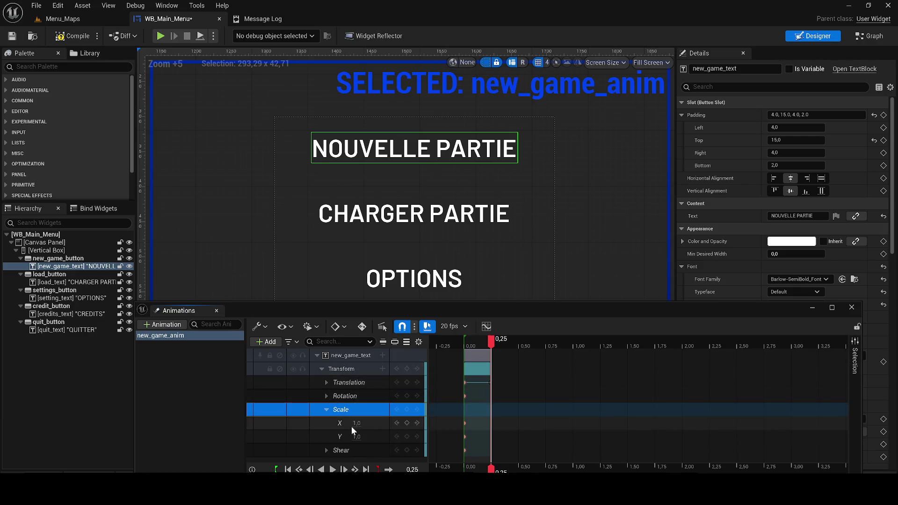
pyautogui.click(356, 422)
pyautogui.write('0,9')
pyautogui.press('Return')
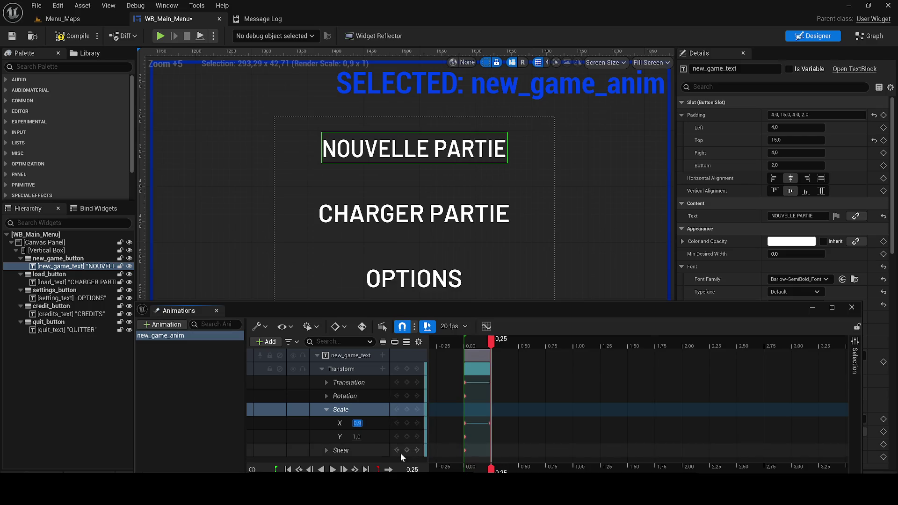
pyautogui.click(357, 436)
pyautogui.write('0,9')
pyautogui.press('Return')
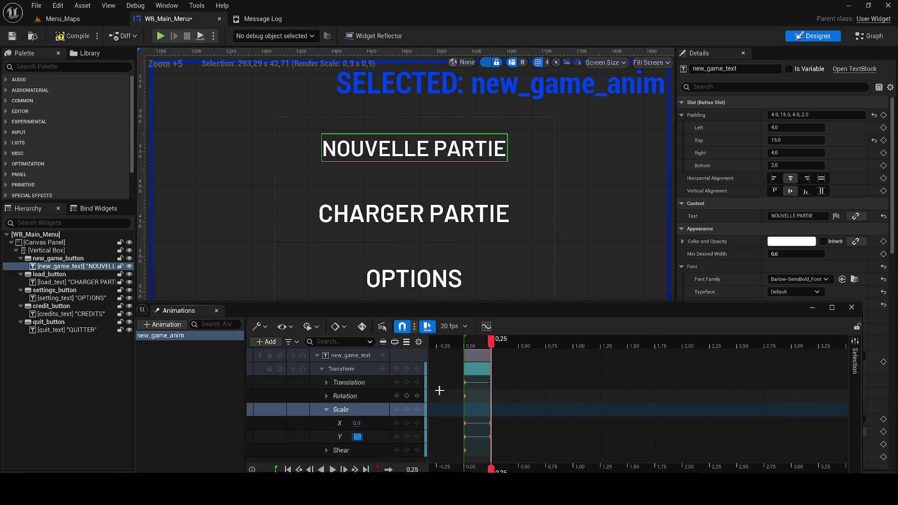
pyautogui.press('space')
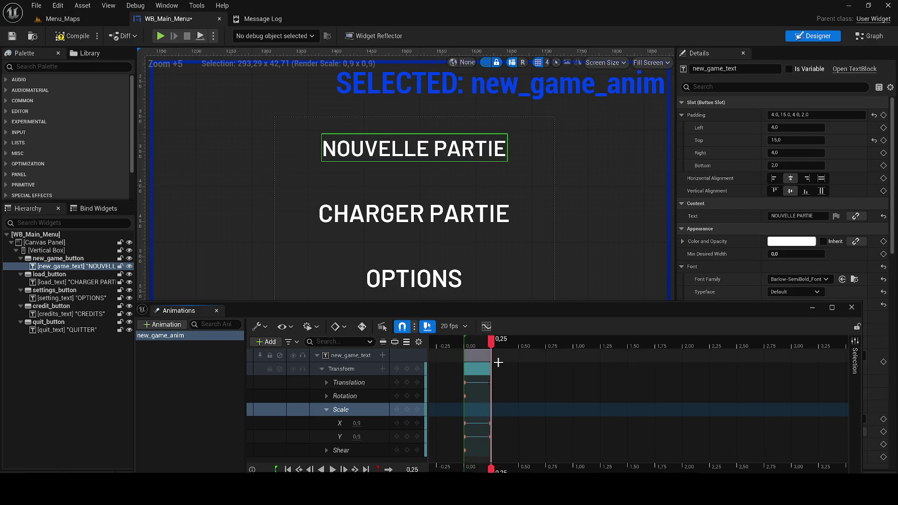
pyautogui.press('space')
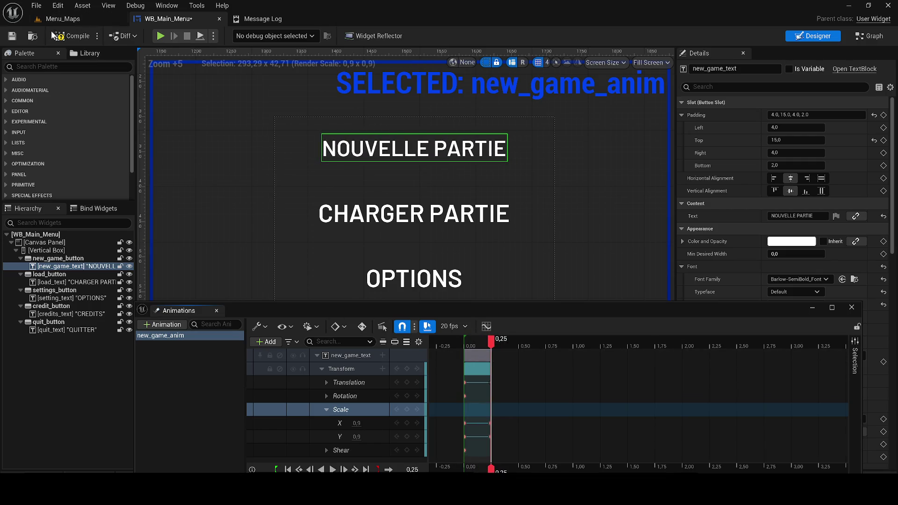
pyautogui.click(67, 21)
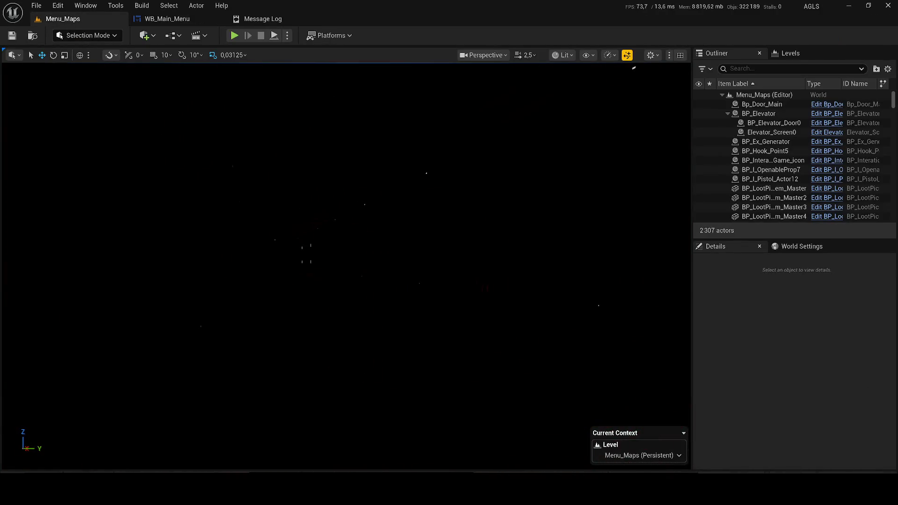
pyautogui.click(234, 36)
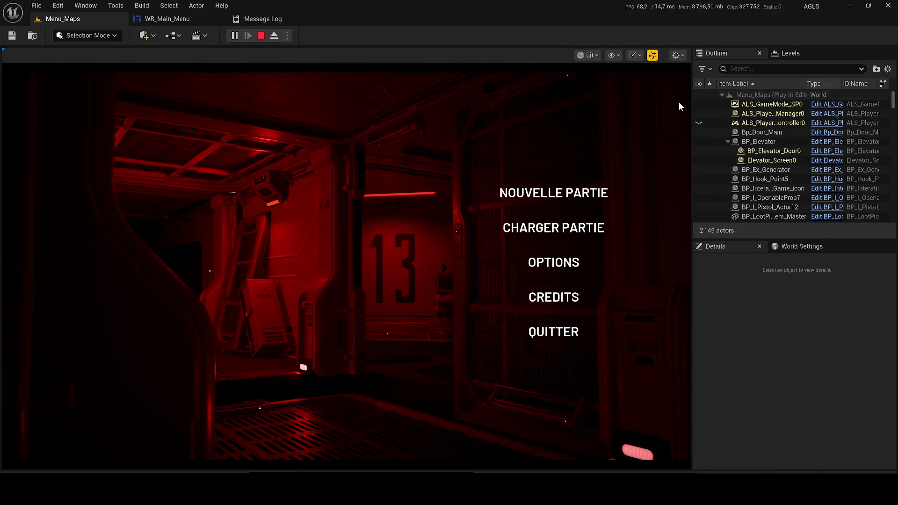
pyautogui.click(191, 17)
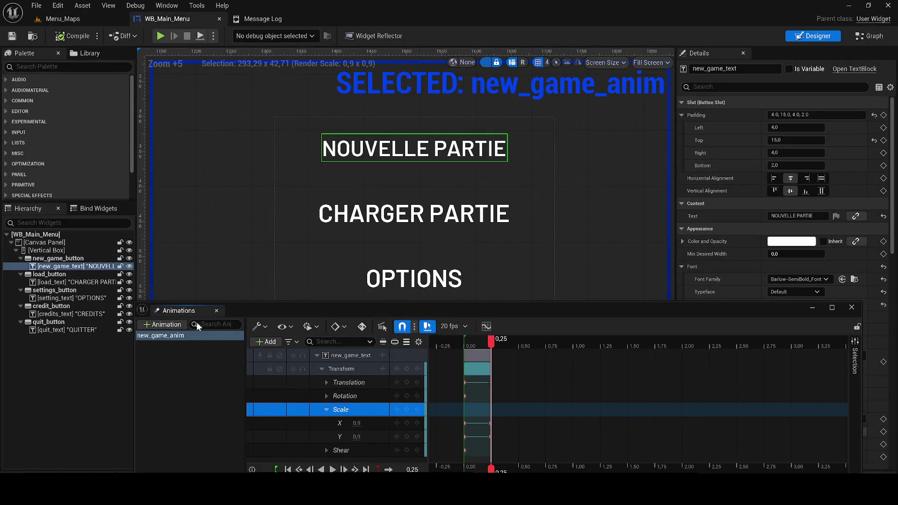
# Select new_game_button and add an On Hovered event to the event graph
pyautogui.click(862, 42)
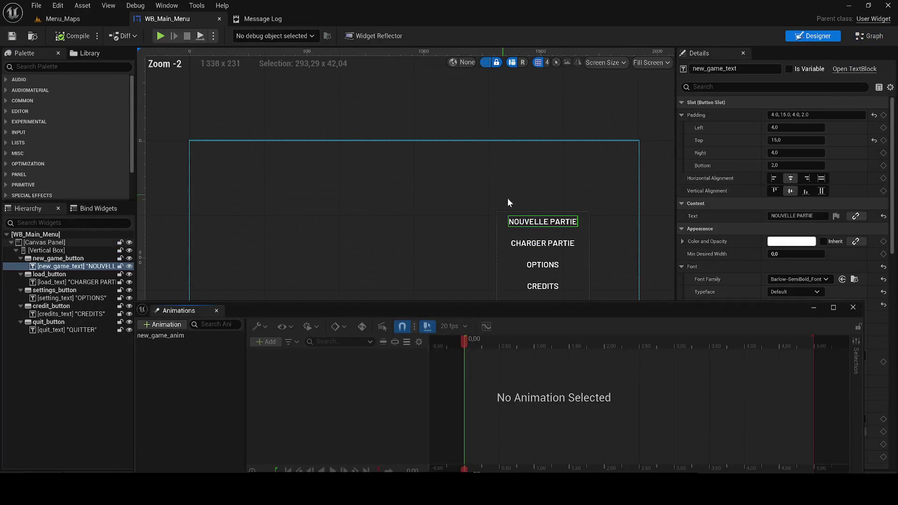
pyautogui.moveTo(893, 172); pyautogui.dragTo(889, 383)
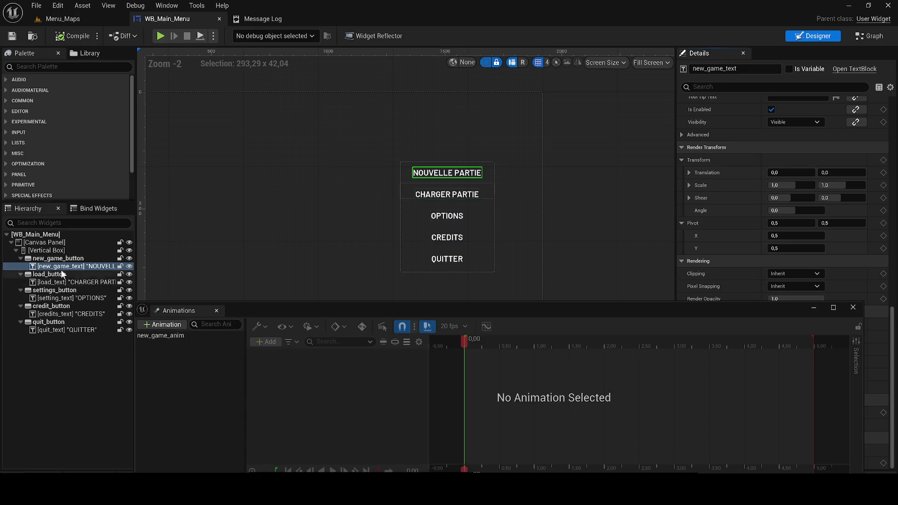
pyautogui.click(58, 258)
pyautogui.click(218, 310)
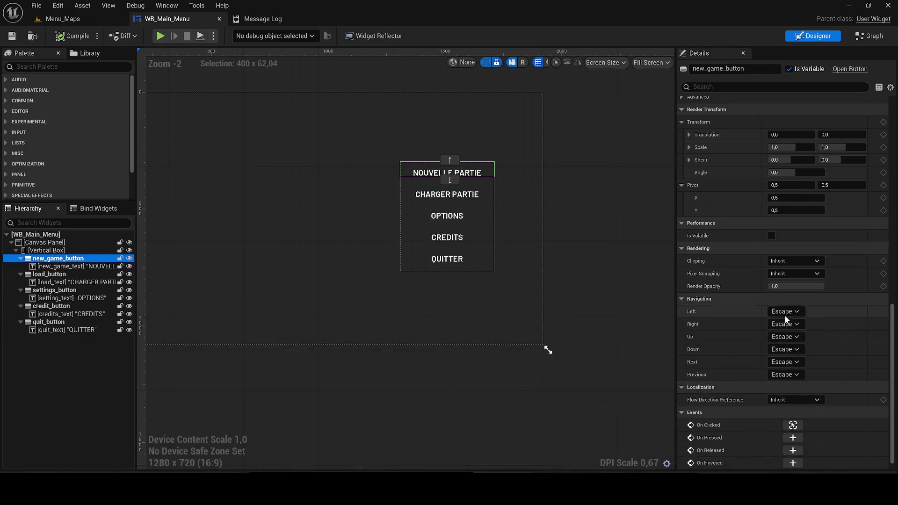
pyautogui.scroll(-1, 785, 444)
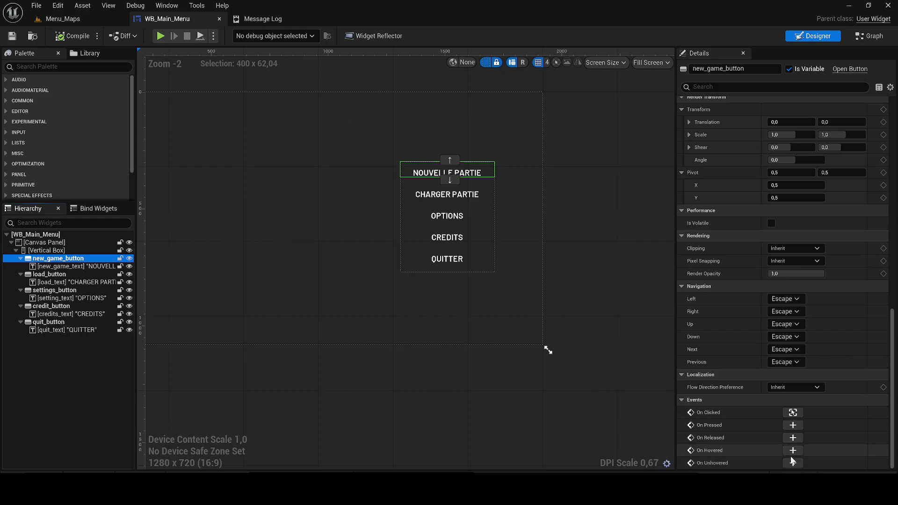
pyautogui.click(792, 451)
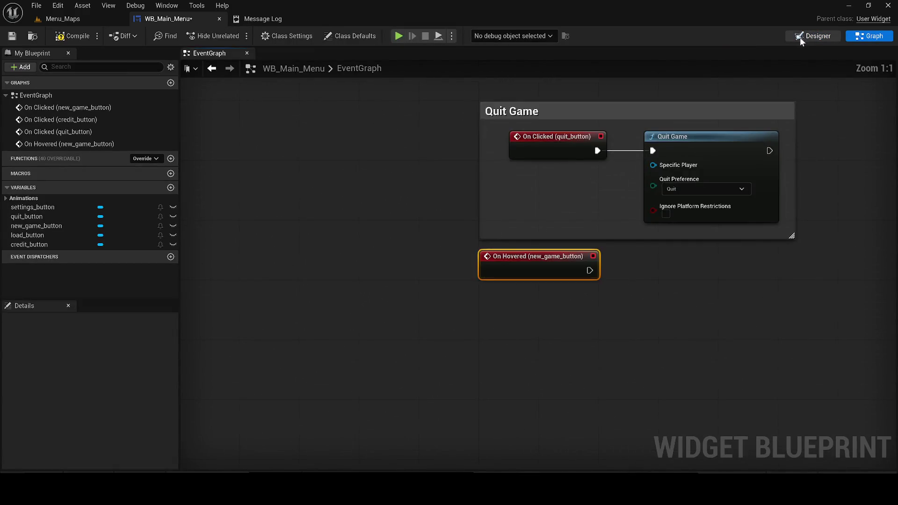
# Add an On Unhovered event for new_game_button as well
pyautogui.click(799, 37)
pyautogui.scroll(-10, 832, 399)
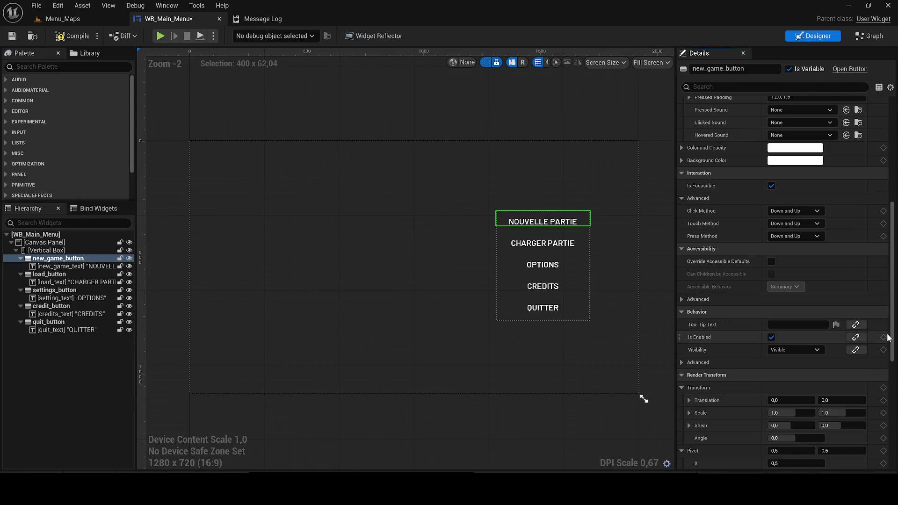
pyautogui.scroll(-5, 894, 420)
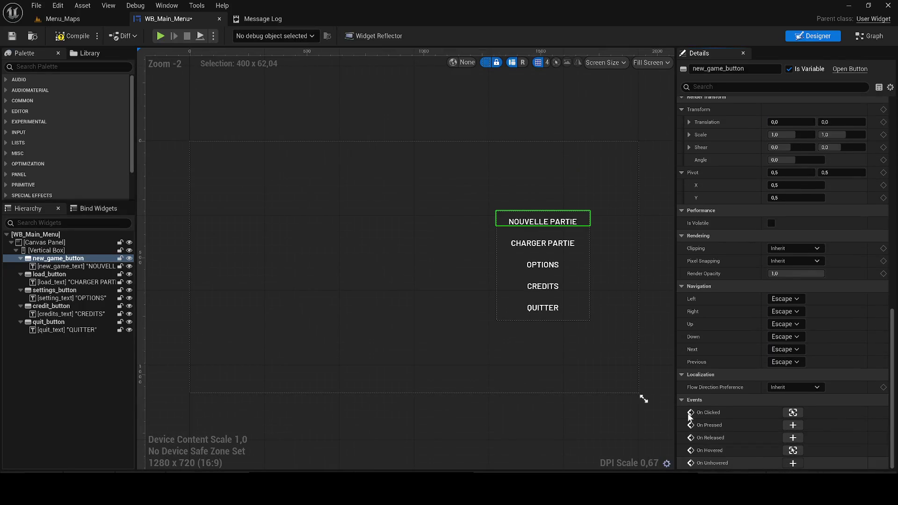
pyautogui.click(793, 463)
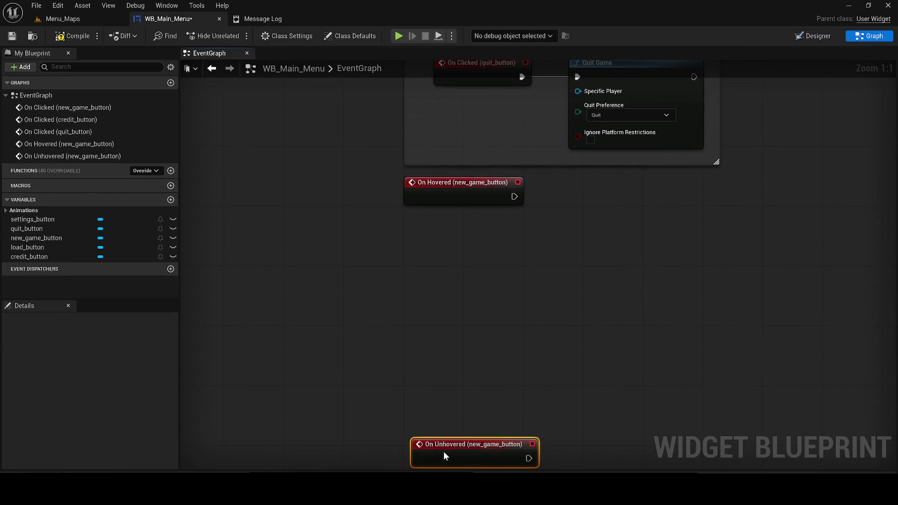
# Make On Hovered play new_game_anim through a Play Animation node
pyautogui.moveTo(436, 184)
pyautogui.mouseDown()
pyautogui.moveTo(455, 217)
pyautogui.moveTo(444, 297)
pyautogui.mouseUp()
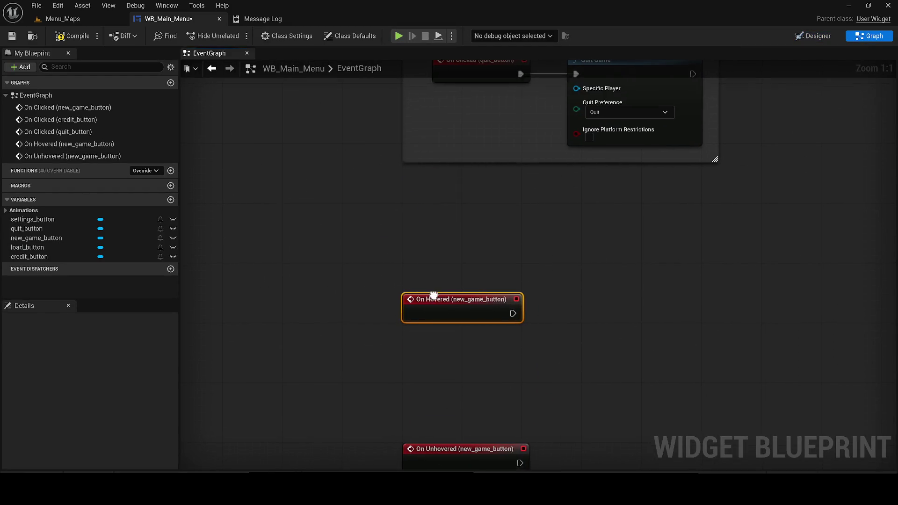
pyautogui.moveTo(306, 357)
pyautogui.mouseDown()
pyautogui.moveTo(308, 375)
pyautogui.moveTo(298, 365)
pyautogui.mouseUp()
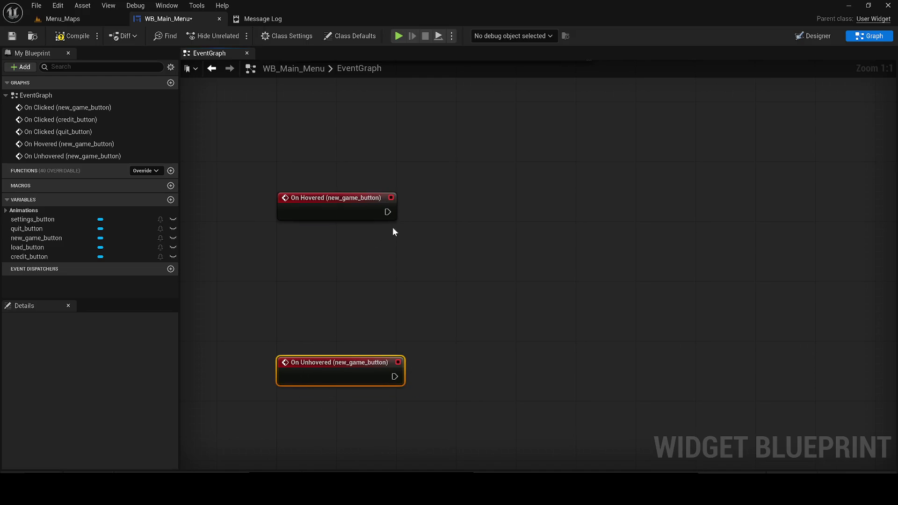
pyautogui.moveTo(444, 208); pyautogui.dragTo(459, 204)
pyautogui.write('play ')
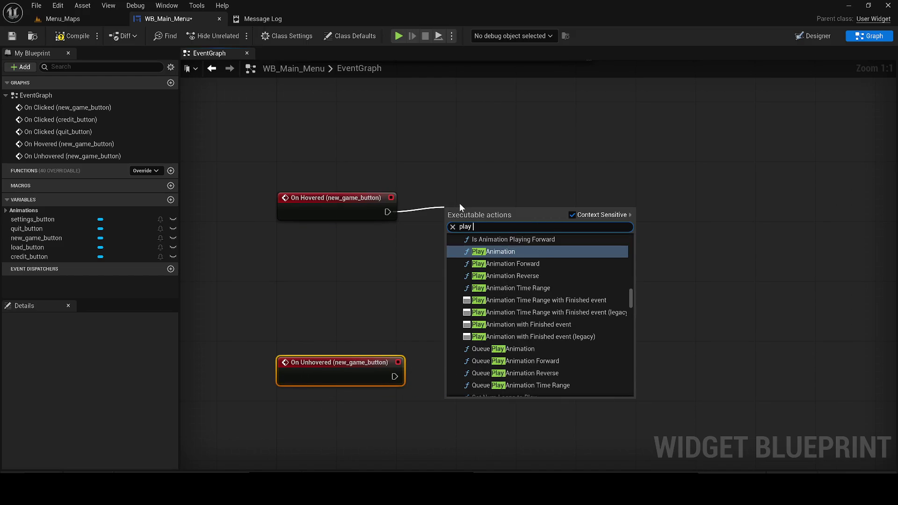
pyautogui.write('animation')
pyautogui.press('Return')
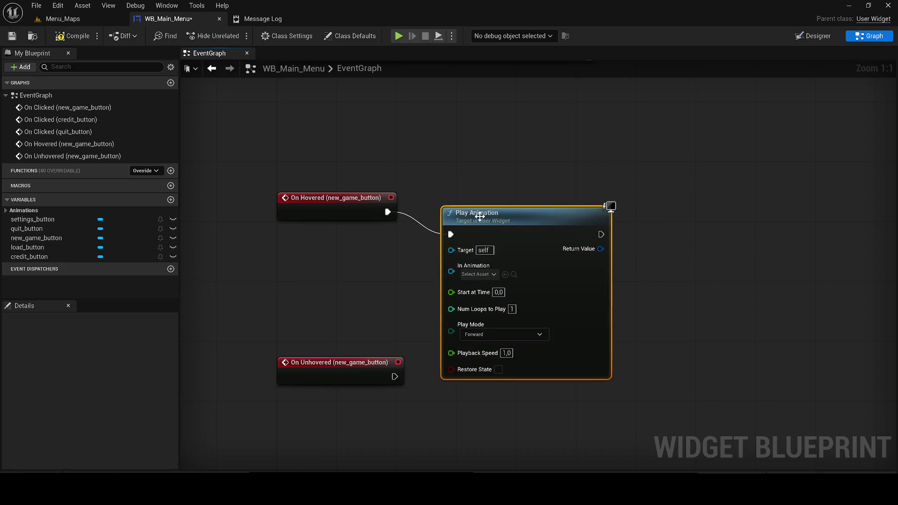
pyautogui.moveTo(475, 211); pyautogui.dragTo(522, 207)
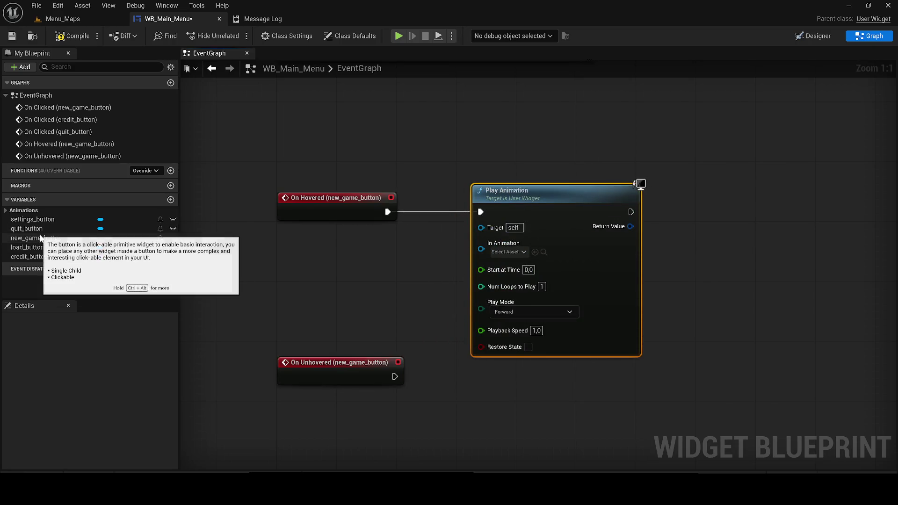
pyautogui.click(5, 211)
pyautogui.moveTo(37, 219)
pyautogui.mouseDown()
pyautogui.moveTo(314, 249)
pyautogui.moveTo(496, 228)
pyautogui.mouseUp()
pyautogui.click(375, 251)
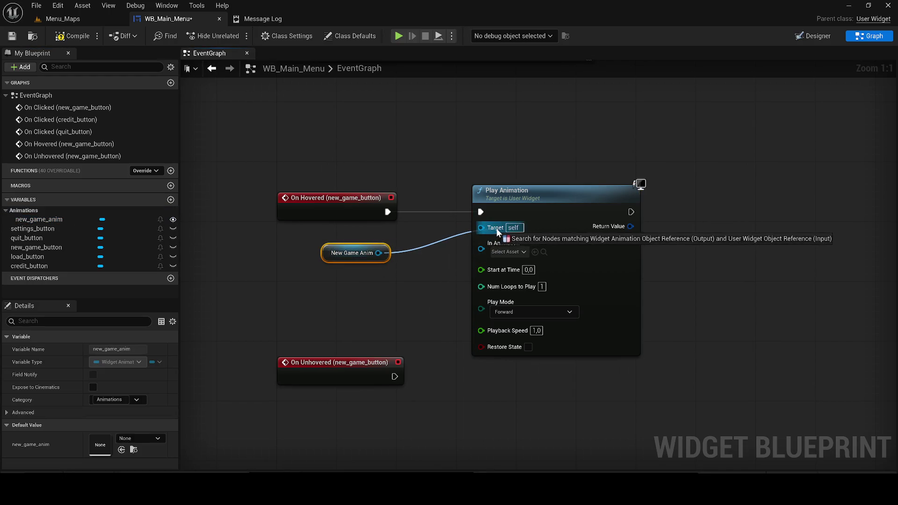
pyautogui.moveTo(384, 255); pyautogui.dragTo(377, 256)
pyautogui.moveTo(503, 253); pyautogui.dragTo(496, 250)
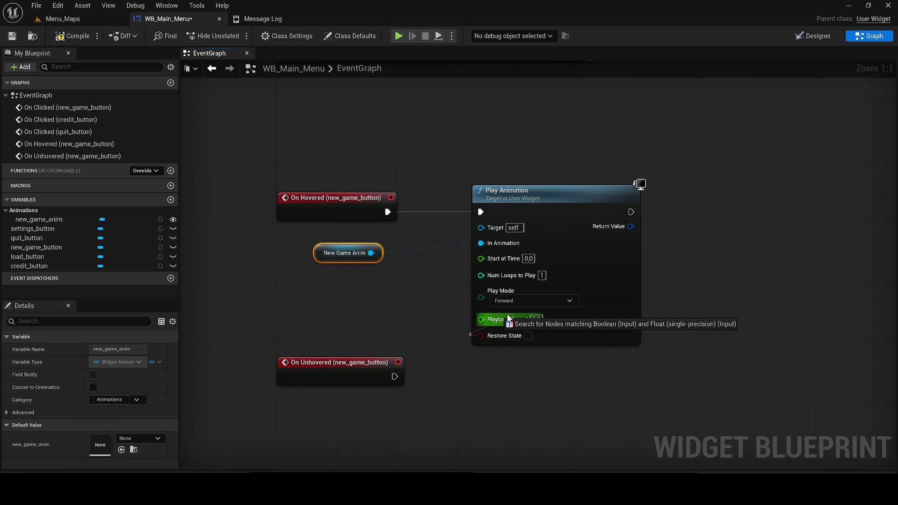
# Copy the Play Animation node to On Unhovered with new_game_anim, then save and compile
pyautogui.moveTo(493, 366); pyautogui.dragTo(505, 302)
pyautogui.hotkey('ctrl', 'c')
pyautogui.hotkey('ctrl', 'v')
pyautogui.moveTo(384, 405); pyautogui.dragTo(372, 224)
pyautogui.moveTo(493, 264); pyautogui.dragTo(491, 263)
pyautogui.moveTo(505, 245); pyautogui.dragTo(467, 230)
pyautogui.moveTo(329, 182)
pyautogui.mouseDown()
pyautogui.moveTo(345, 245)
pyautogui.moveTo(336, 235)
pyautogui.mouseUp()
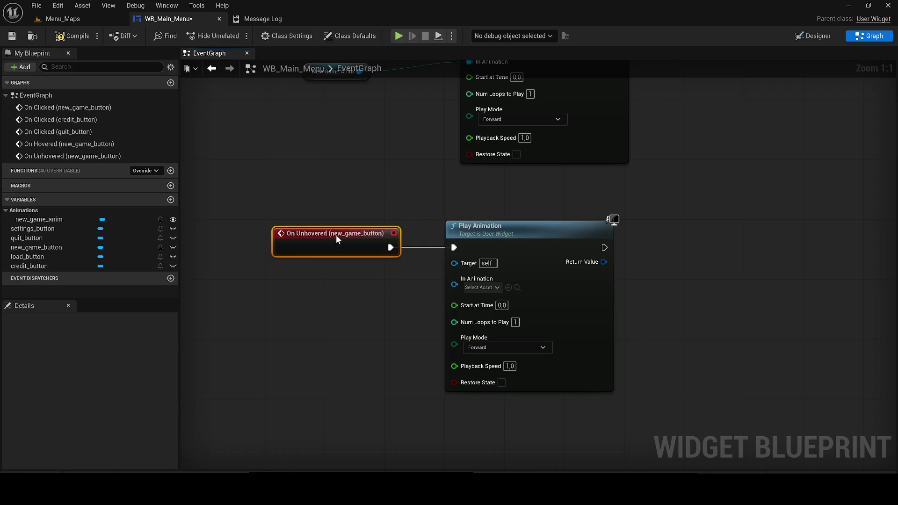
pyautogui.moveTo(455, 284)
pyautogui.mouseDown()
pyautogui.moveTo(378, 81)
pyautogui.moveTo(356, 160)
pyautogui.moveTo(346, 162)
pyautogui.mouseUp()
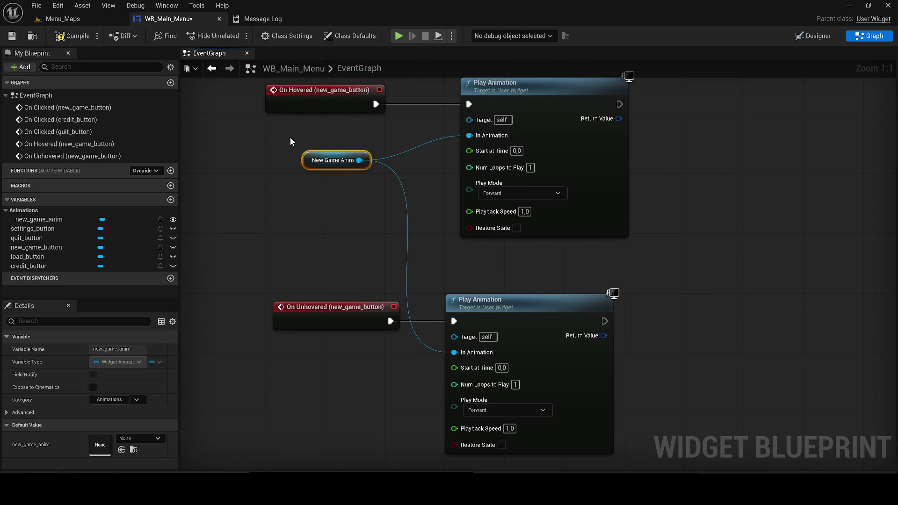
pyautogui.hotkey('ctrl', 's')
pyautogui.click(75, 26)
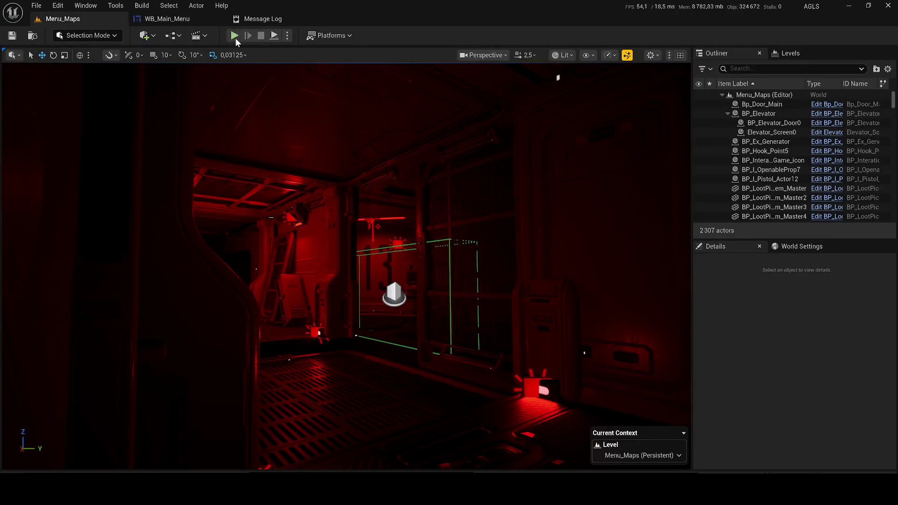
# Play-test the hover animations in Menu_Maps twice, then return to the WB_Main_Menu graph
pyautogui.click(236, 36)
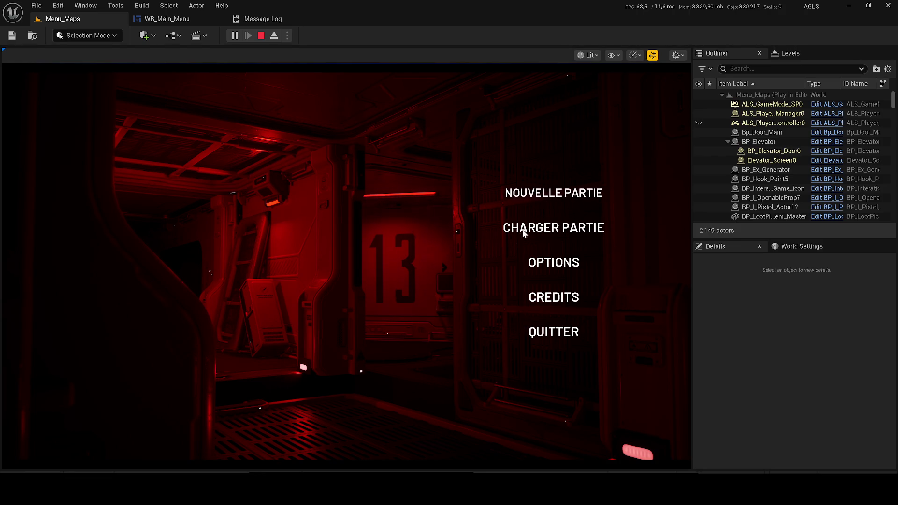
pyautogui.click(262, 36)
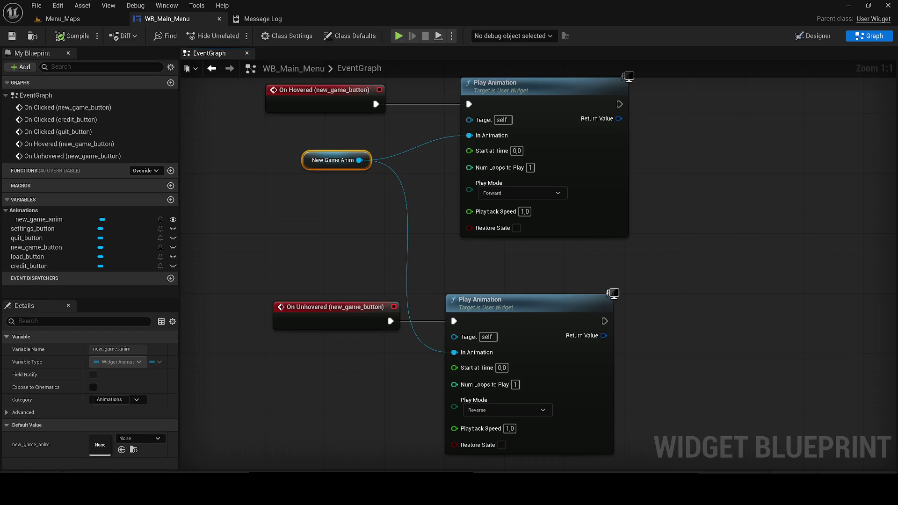
pyautogui.click(90, 18)
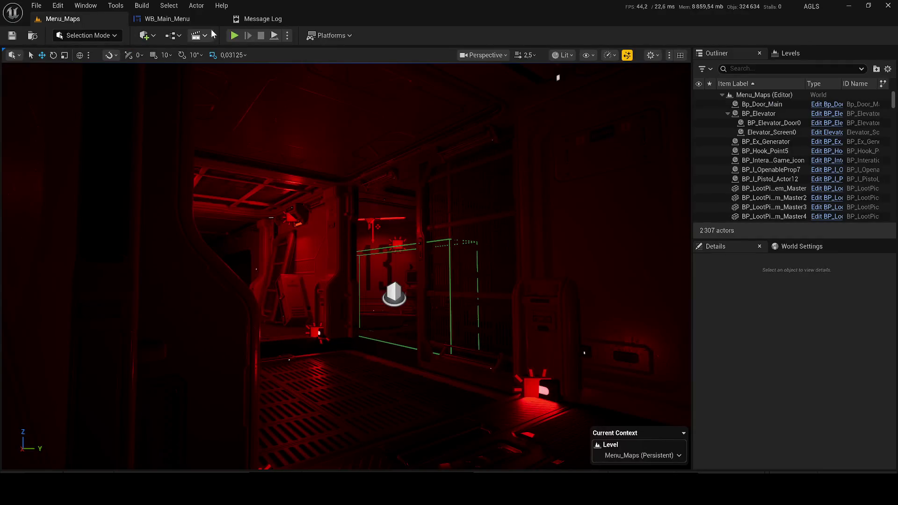
pyautogui.hotkey('alt', 'p')
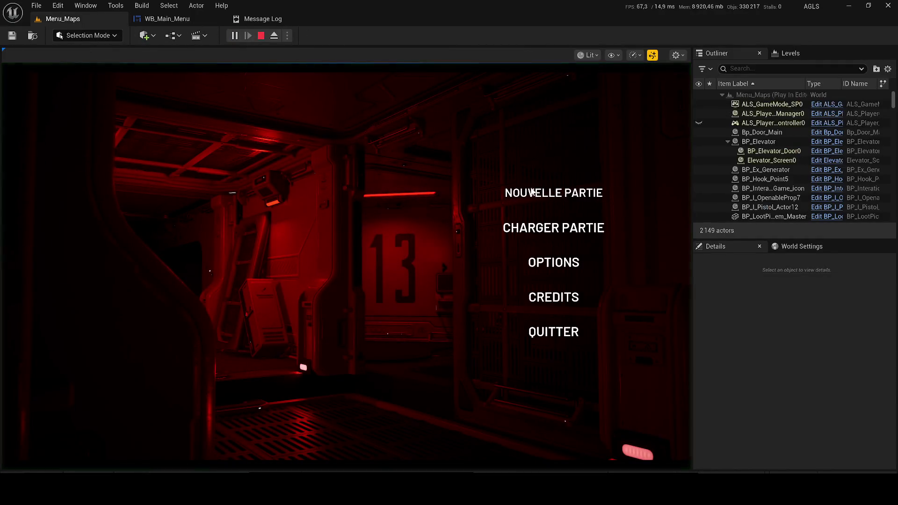
pyautogui.click(262, 35)
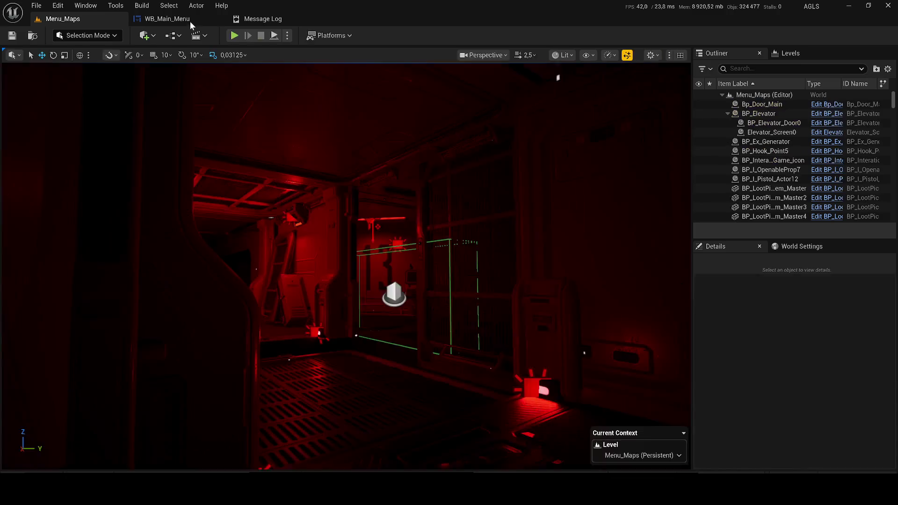
pyautogui.click(190, 21)
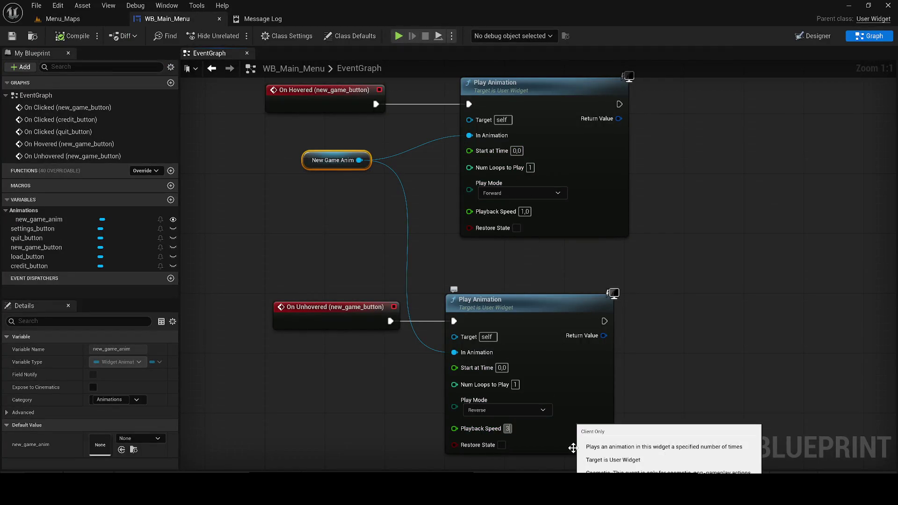
# Set playback speed 3 on the unhover and hover animations and compile
pyautogui.press('Return')
pyautogui.write('3')
pyautogui.press('Return')
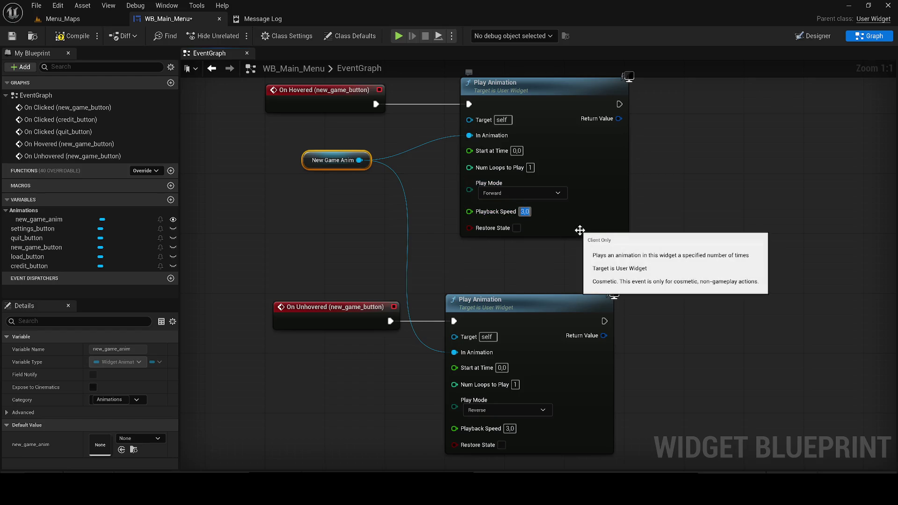
pyautogui.click(65, 37)
# Switch to the Menu_Maps level, play it, and start a NOUVELLE PARTIE game
pyautogui.click(43, 21)
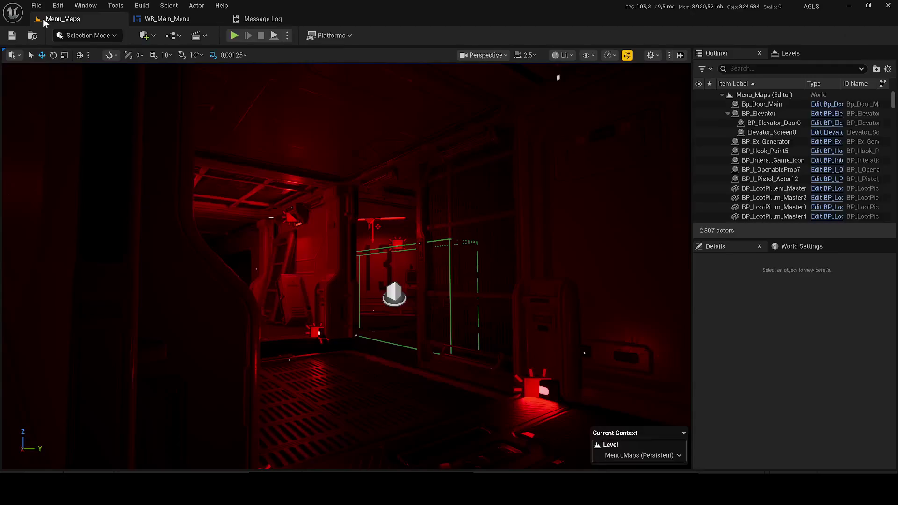
pyautogui.hotkey('alt', 'p')
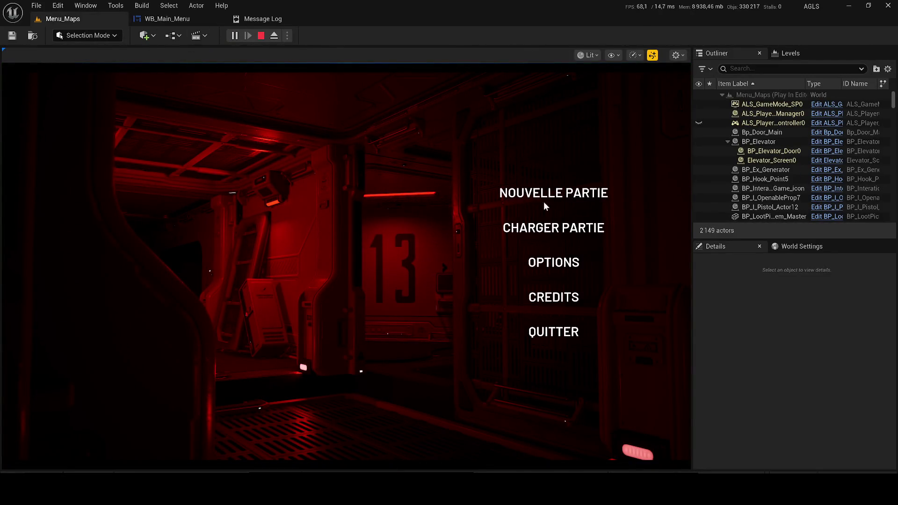
pyautogui.click(512, 228)
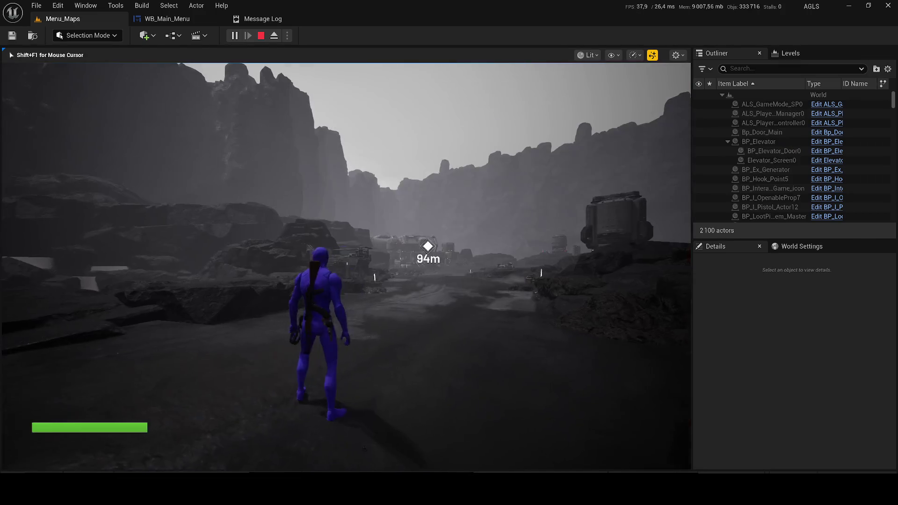
# Run toward the objective marker, jumping, drawing and firing the pistol, with the gameplay debugger shown
pyautogui.press('w')
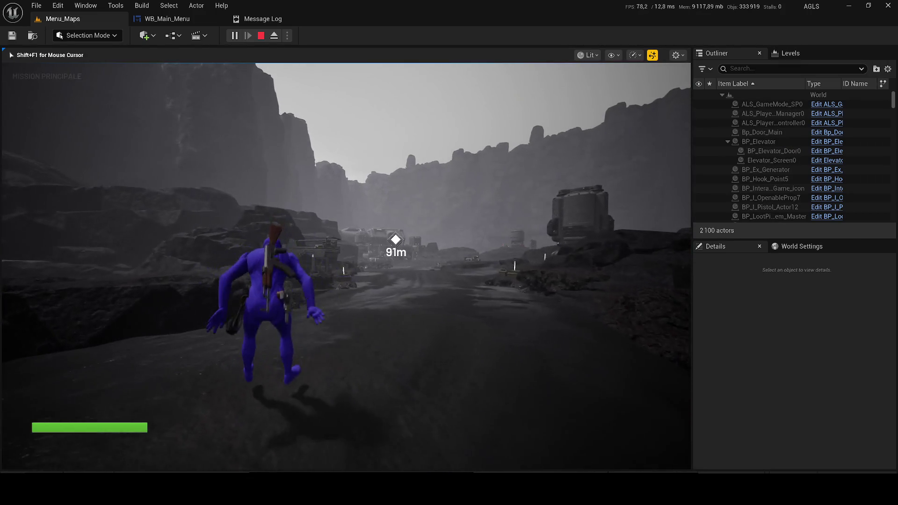
pyautogui.press('w')
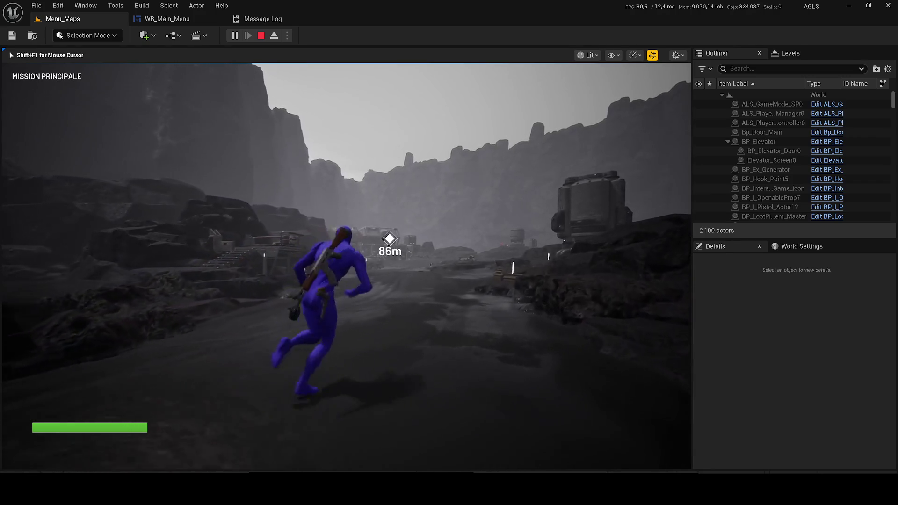
pyautogui.press('w')
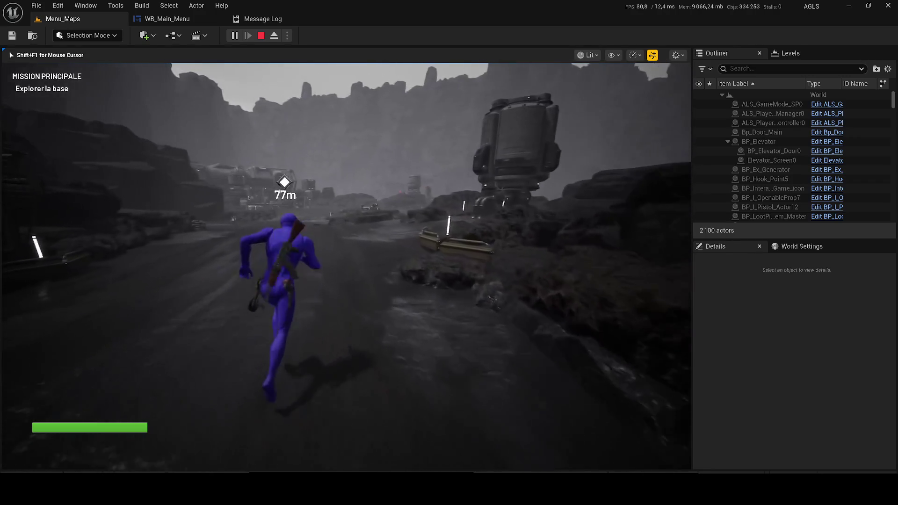
pyautogui.press('w')
pyautogui.press('space')
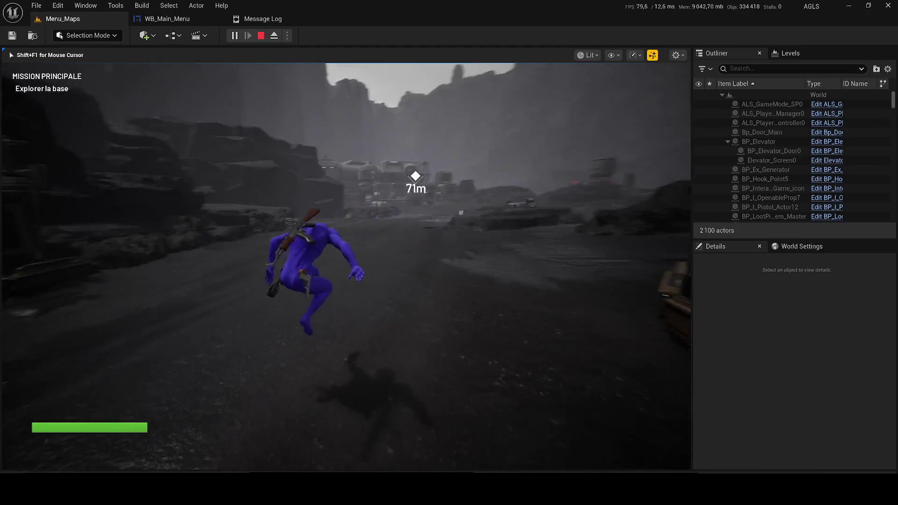
pyautogui.press('w')
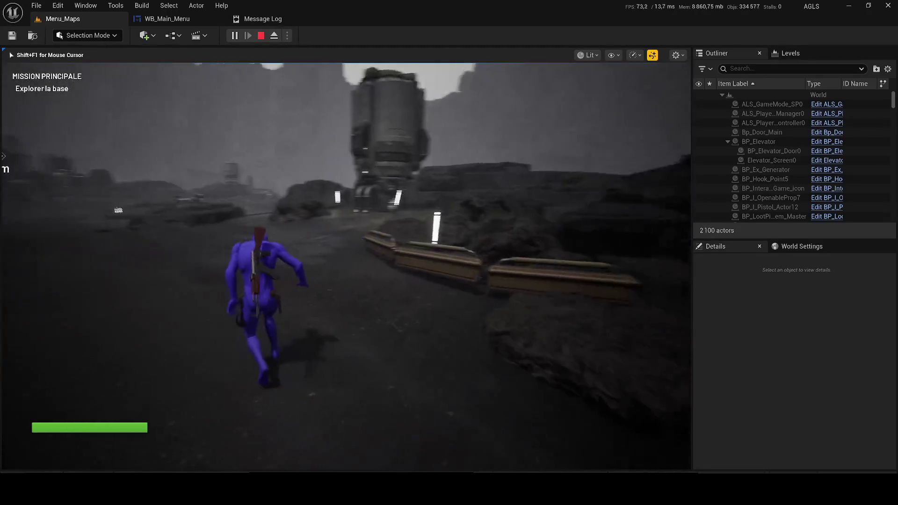
pyautogui.press('w')
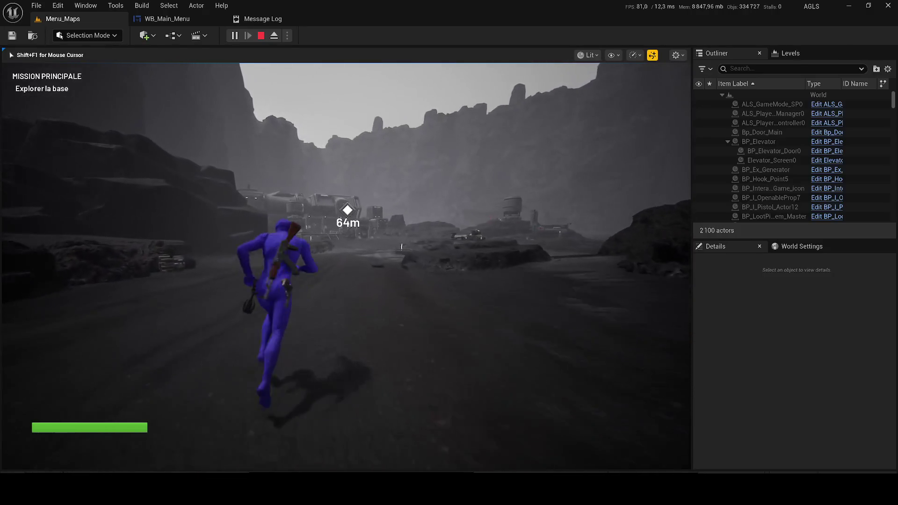
pyautogui.press('2')
pyautogui.press('w')
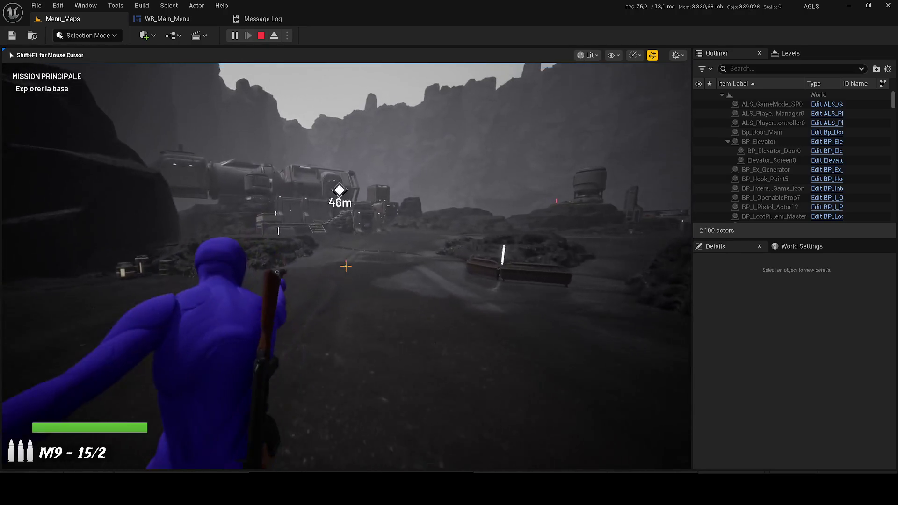
pyautogui.press('w')
pyautogui.click(345, 266)
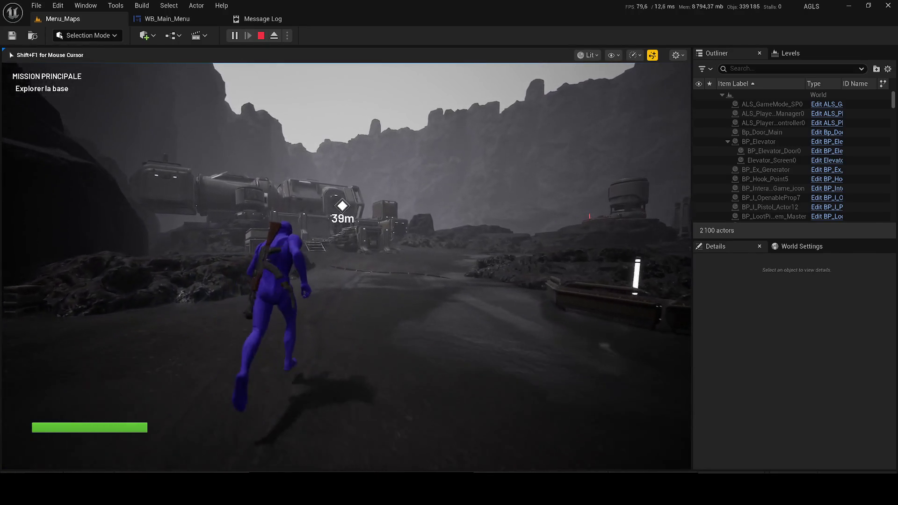
pyautogui.press('w')
pyautogui.press("'")
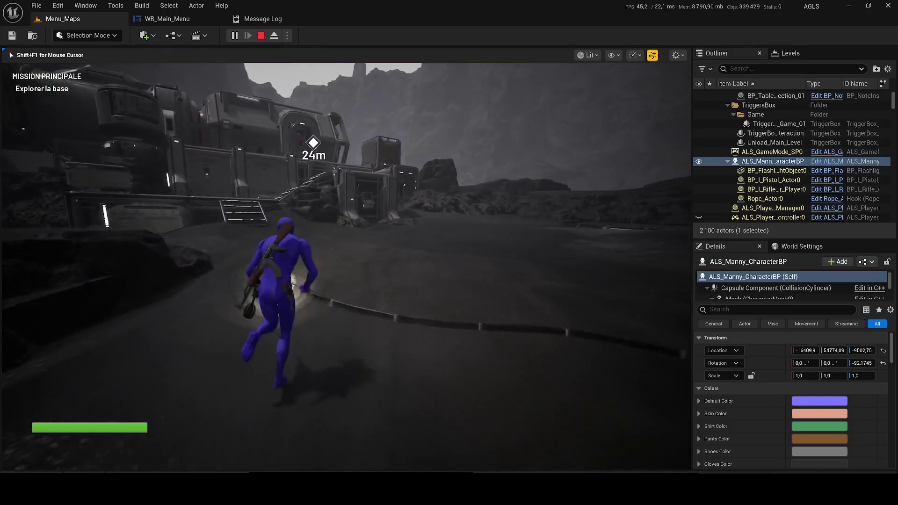
# Climb onto the structure, turn on the flashlight, reach the generator and activate it
pyautogui.press('w')
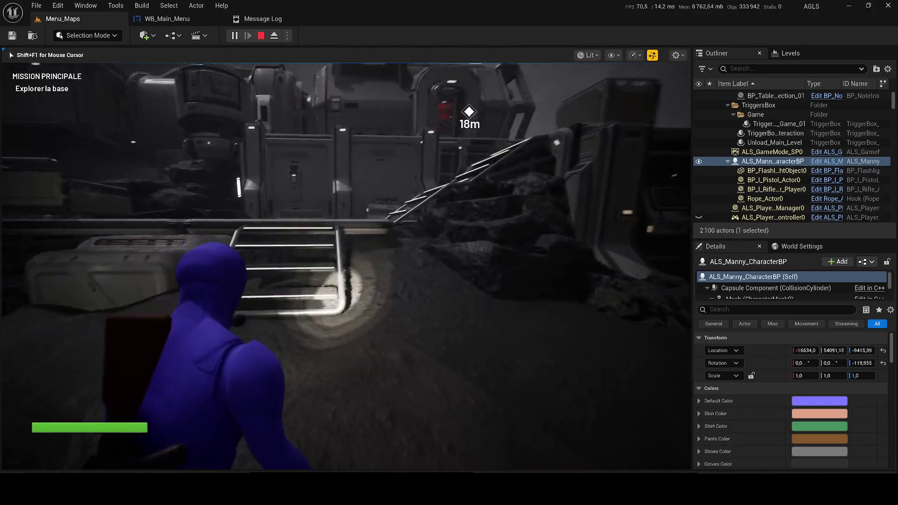
pyautogui.press('w')
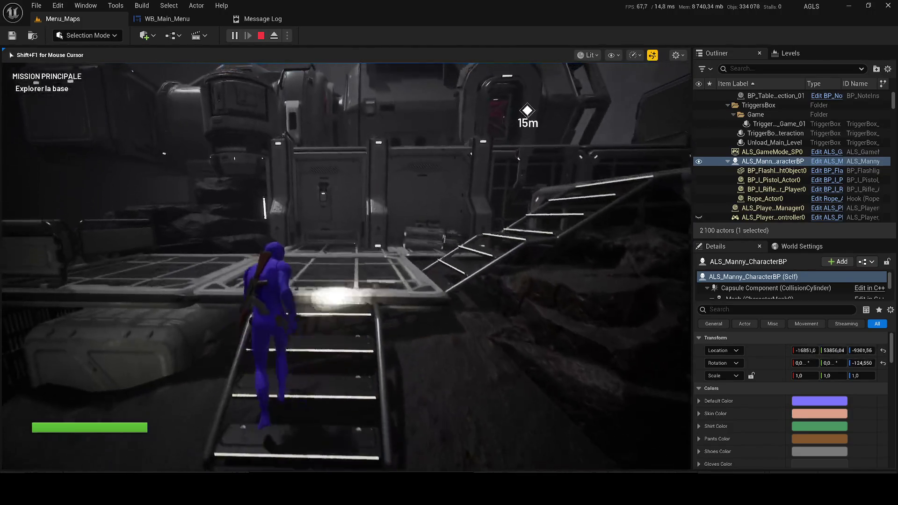
pyautogui.press('w')
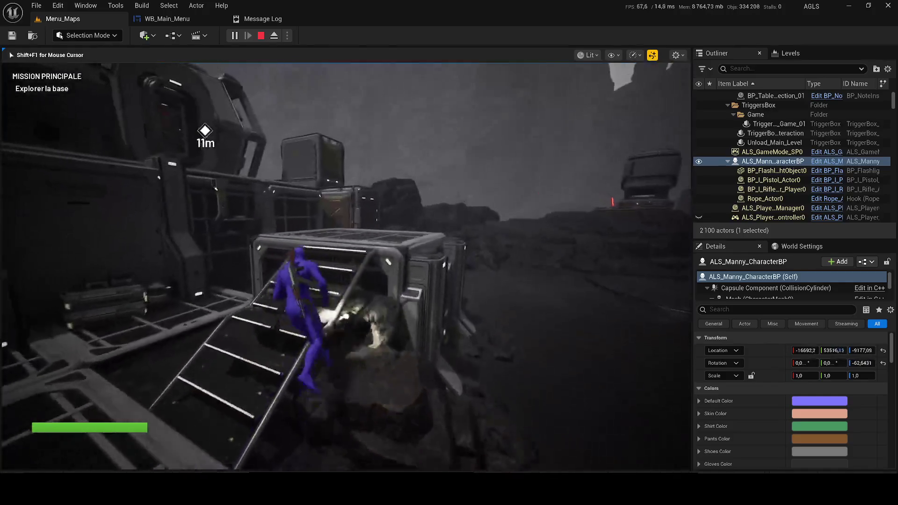
pyautogui.press('w')
pyautogui.press('space')
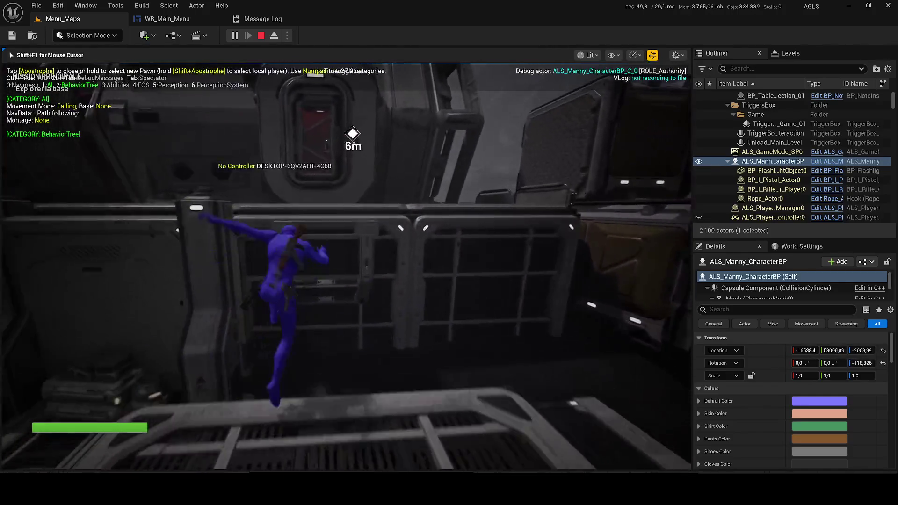
pyautogui.press('w')
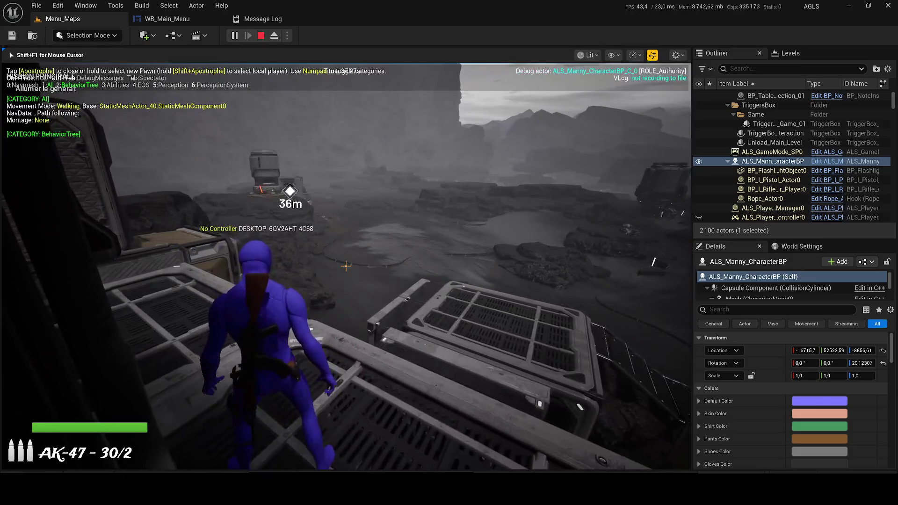
pyautogui.press("'")
pyautogui.press('w')
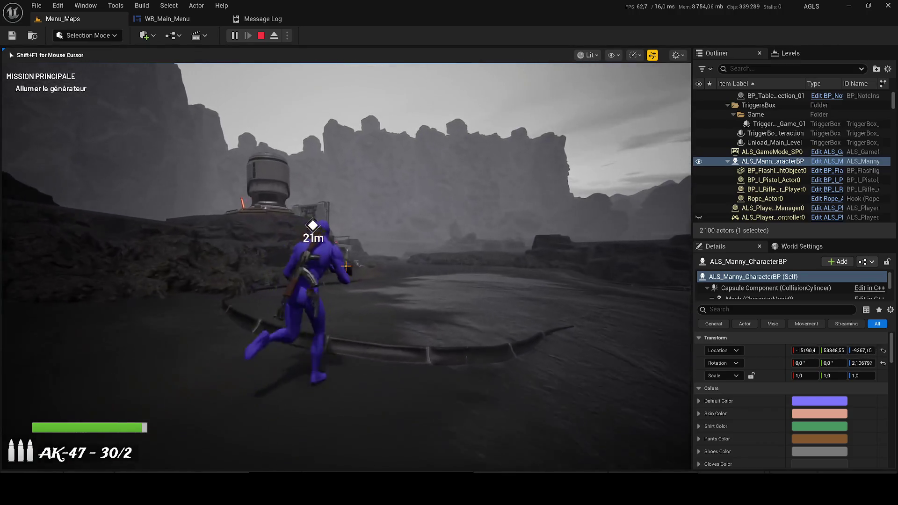
pyautogui.press('f')
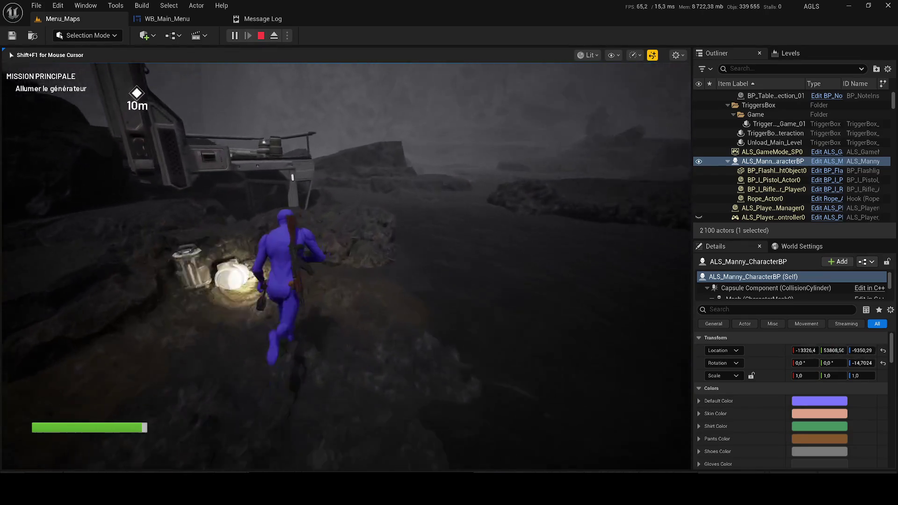
pyautogui.press('space')
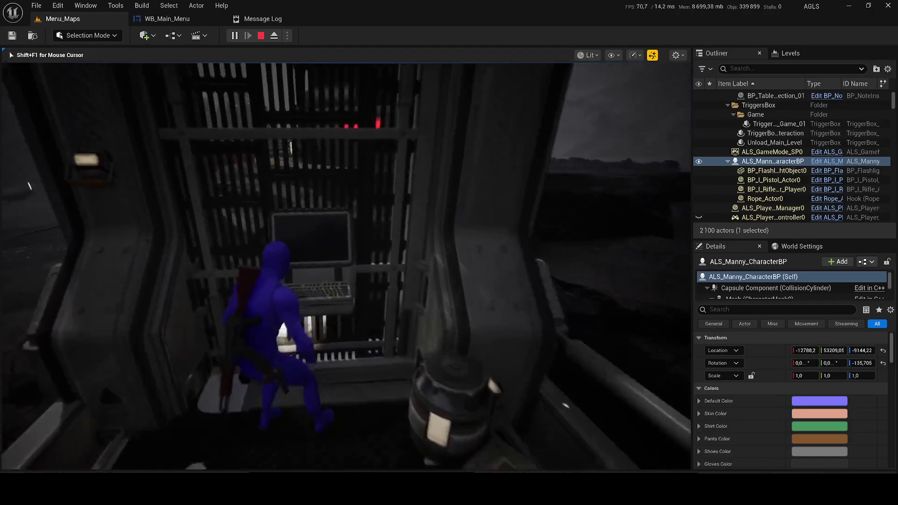
pyautogui.press('e')
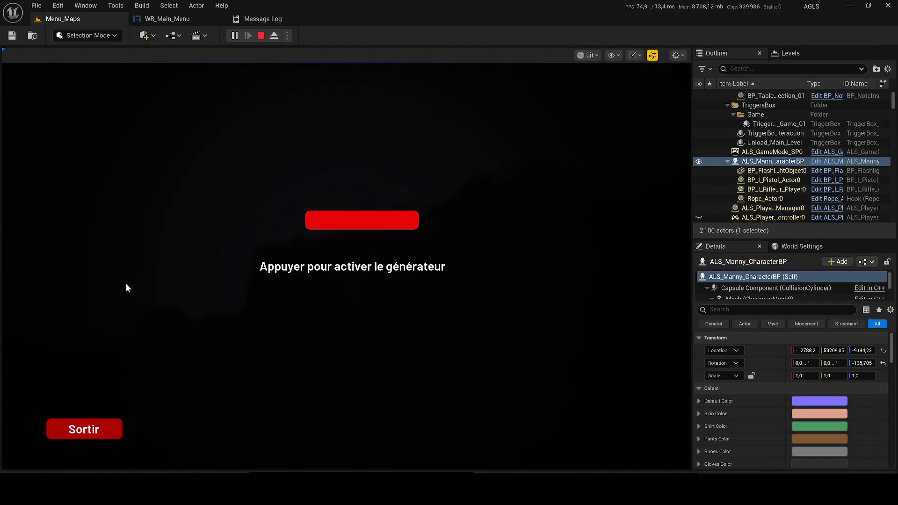
pyautogui.click(374, 219)
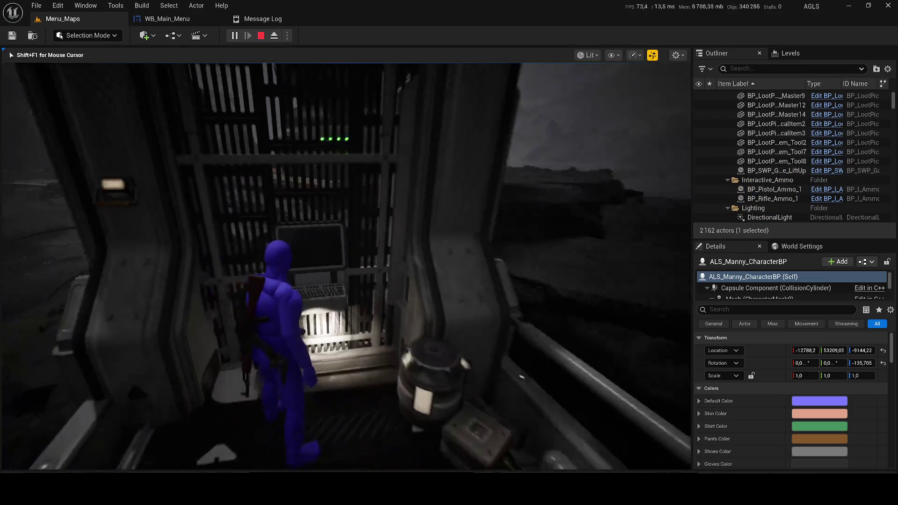
# Run from the generator to the building, mantle the crate, and enter the red room
pyautogui.press('w')
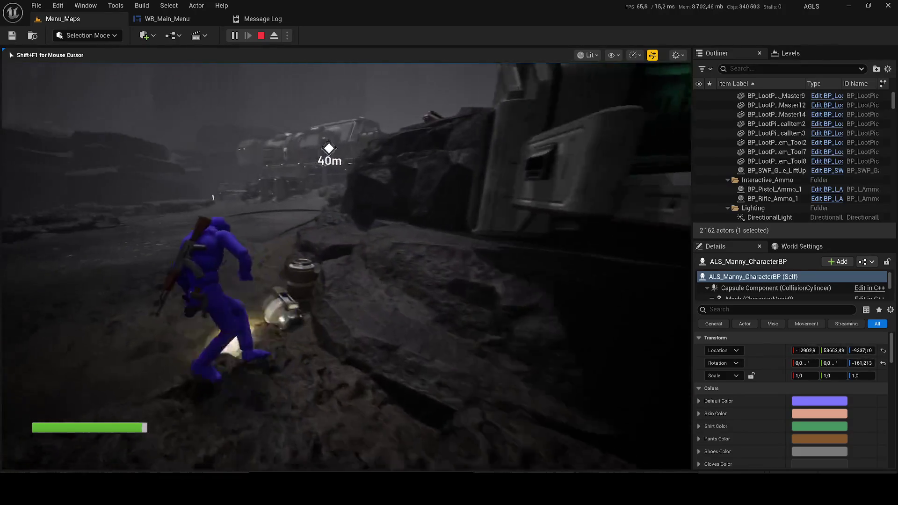
pyautogui.press('w')
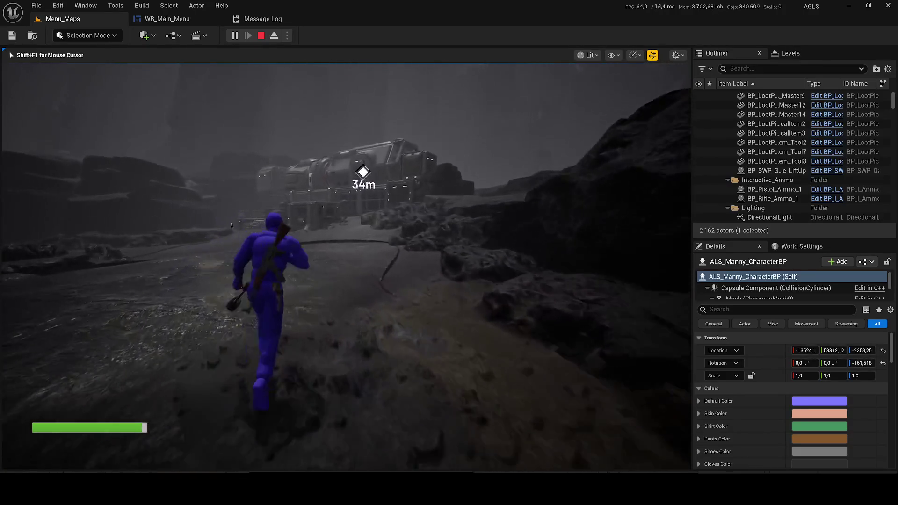
pyautogui.press('w')
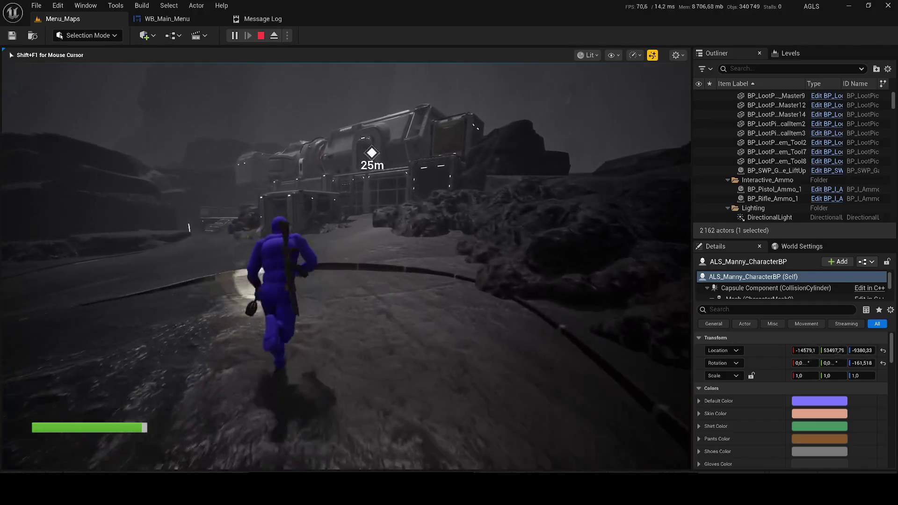
pyautogui.press('w')
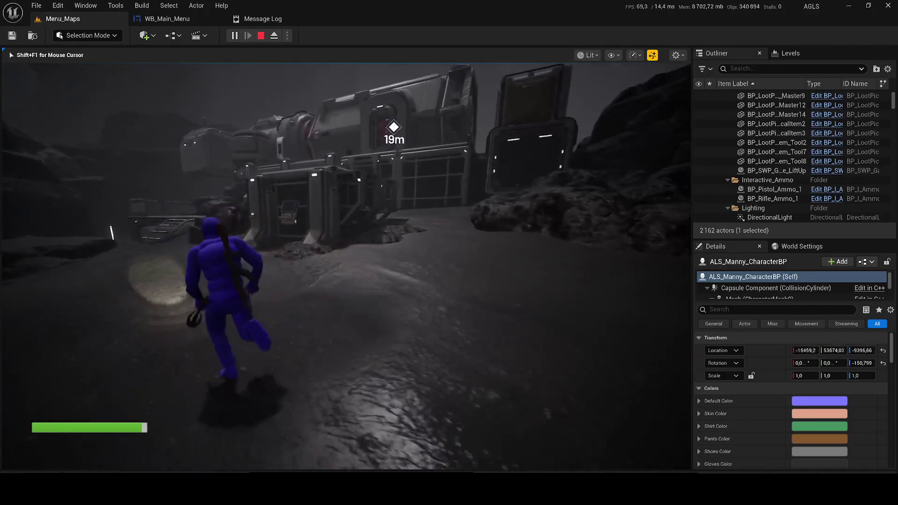
pyautogui.press('w')
pyautogui.press('space')
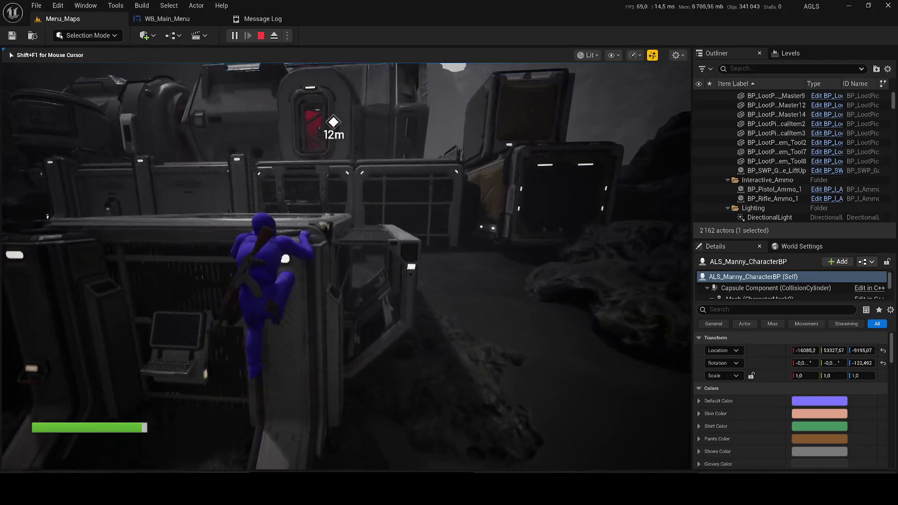
pyautogui.press('w')
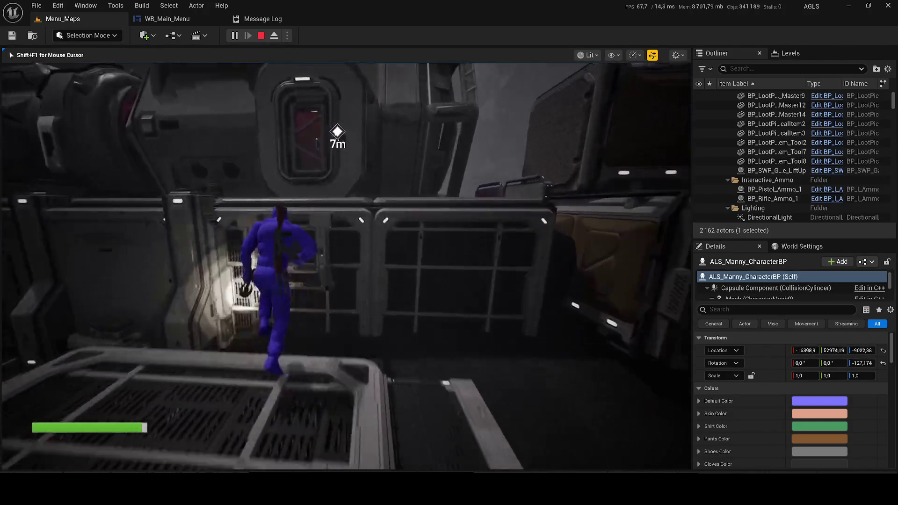
pyautogui.press('w')
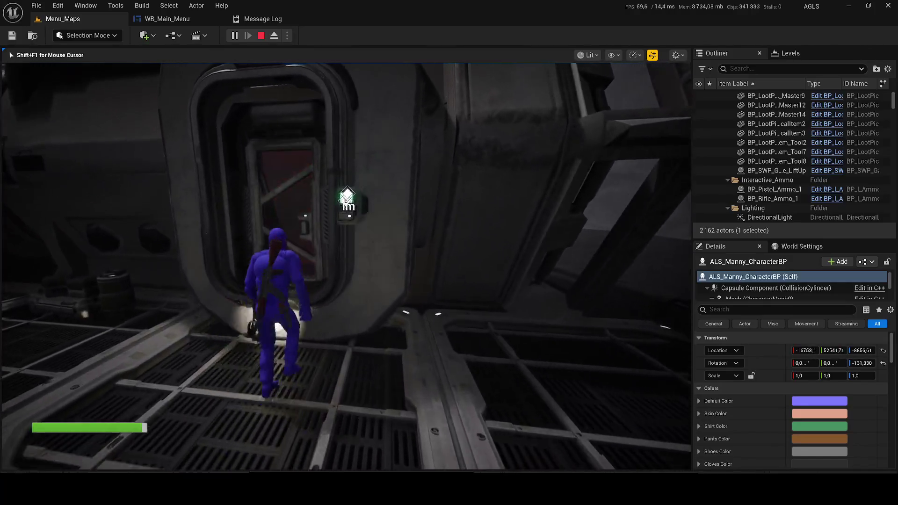
pyautogui.press('w')
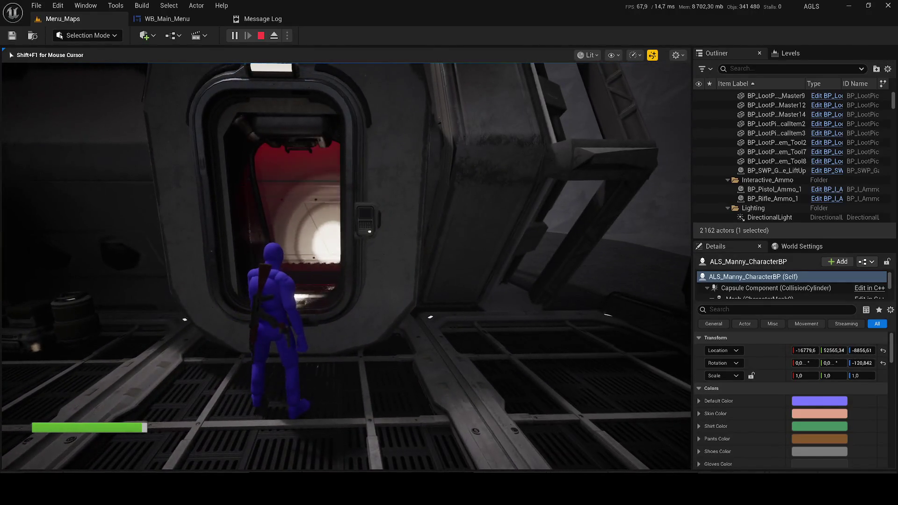
pyautogui.press('w')
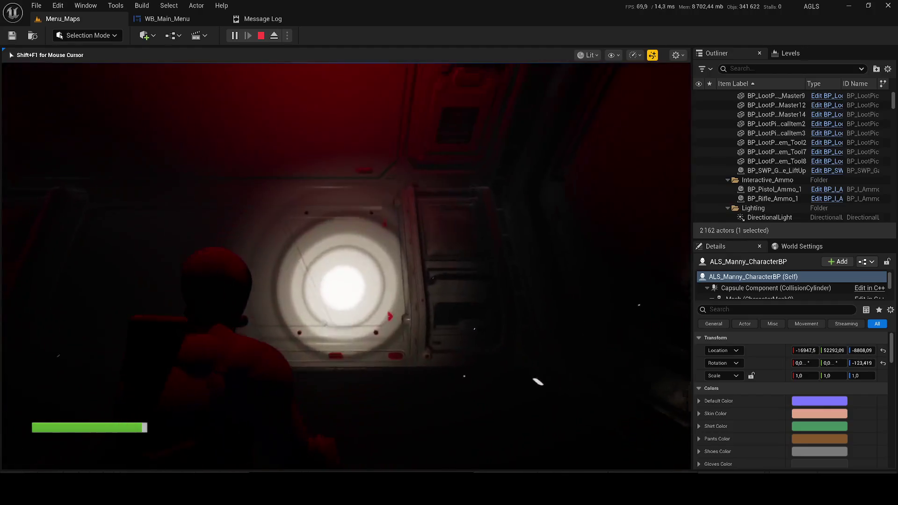
# Look around the red-lit corridor, walk into the lift, and crouch by its console
pyautogui.press('w')
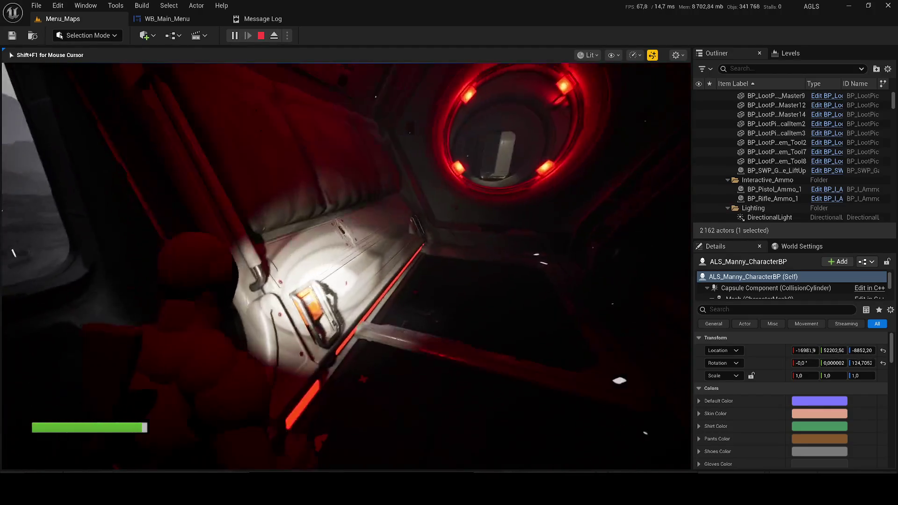
pyautogui.press('w')
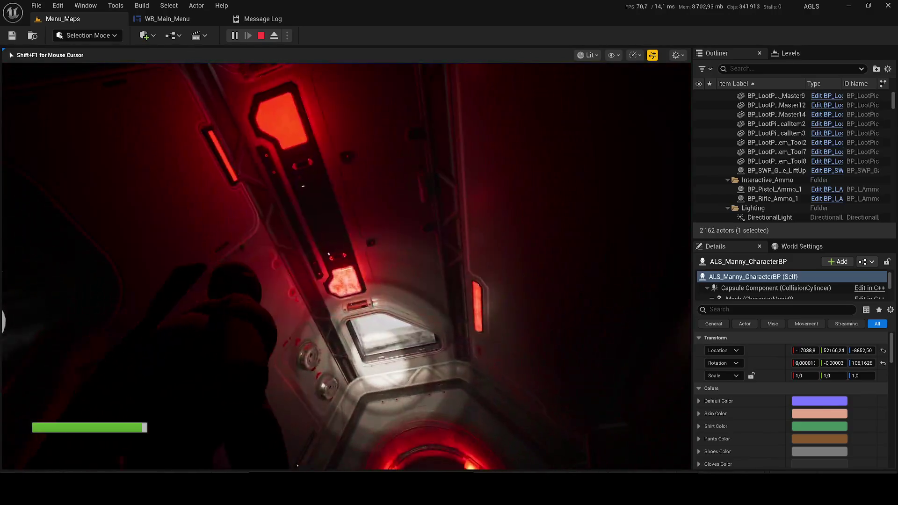
pyautogui.press('w')
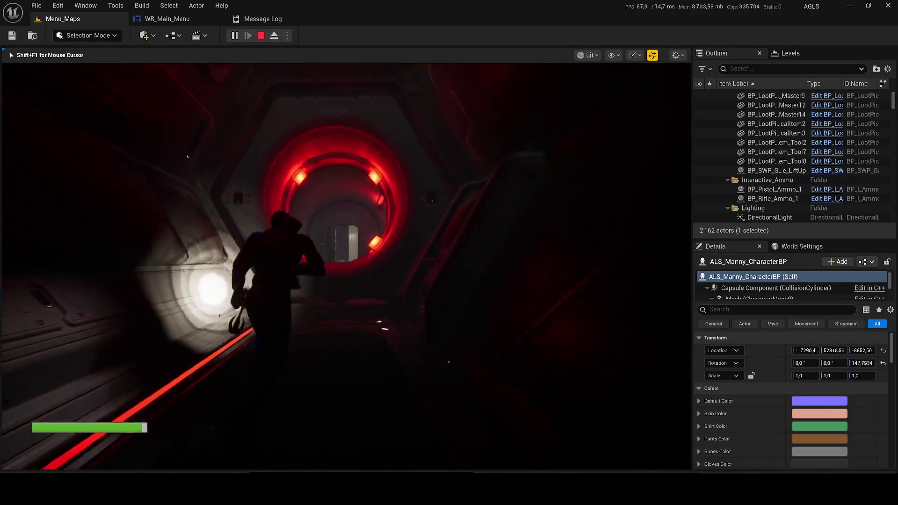
pyautogui.press('w')
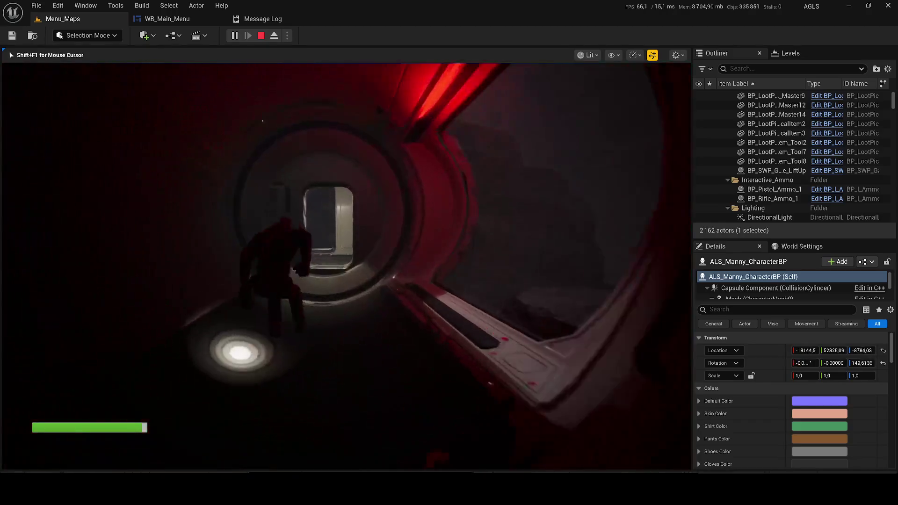
pyautogui.press('w')
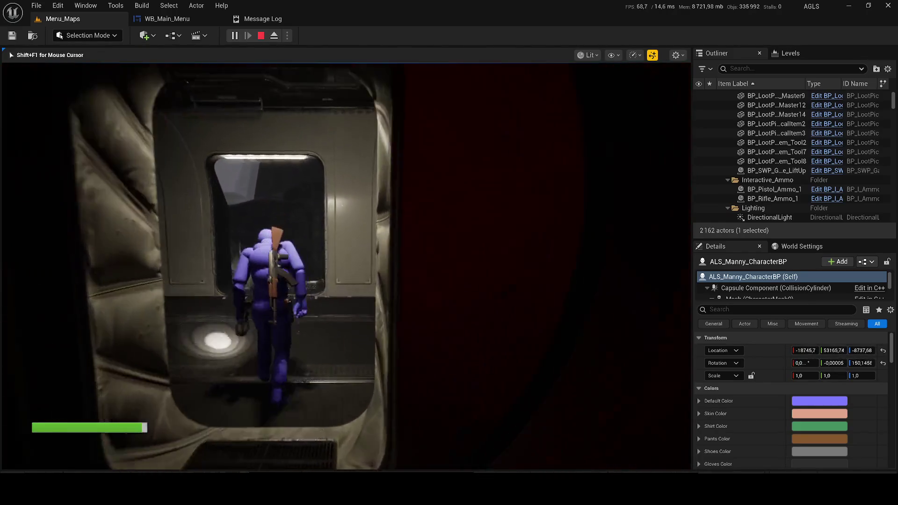
pyautogui.press('w')
pyautogui.press("'")
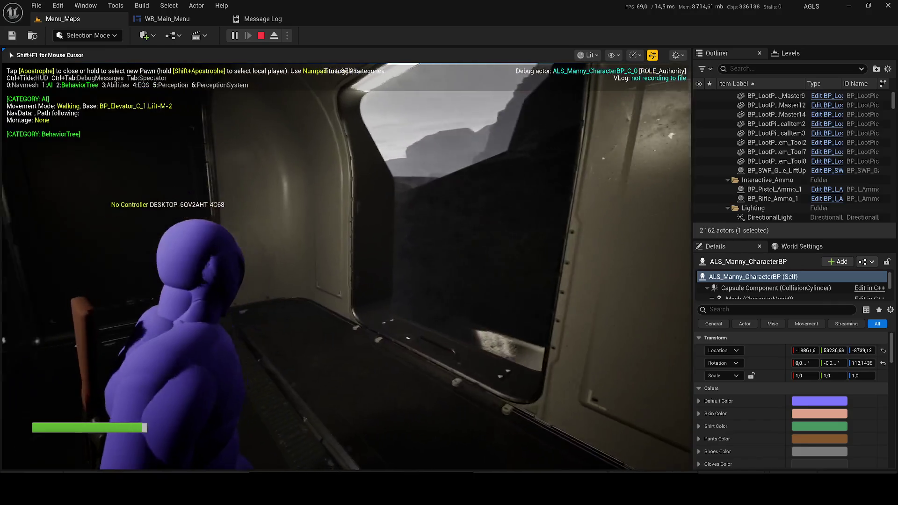
pyautogui.press('w')
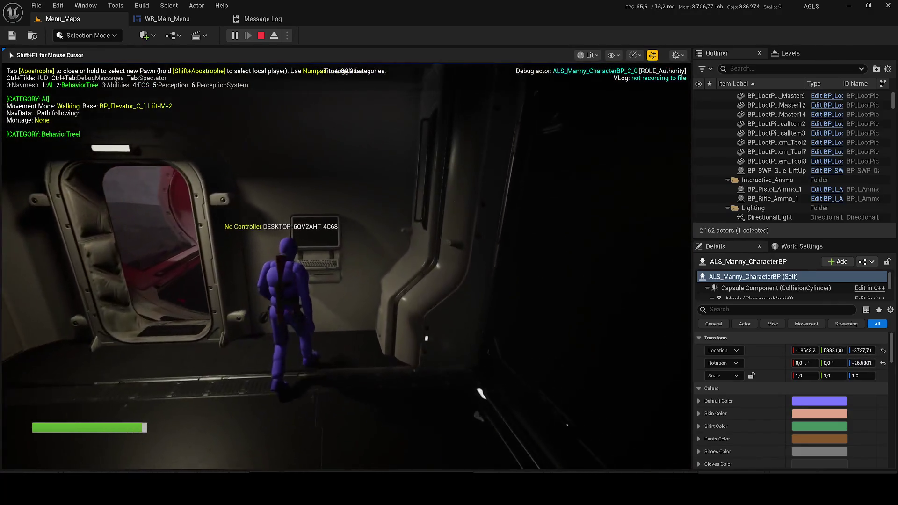
pyautogui.press('c')
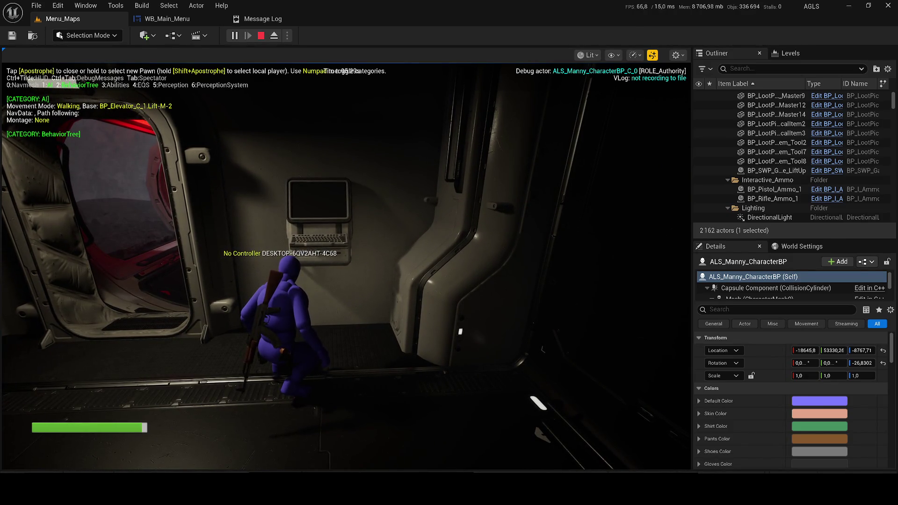
pyautogui.click(168, 246)
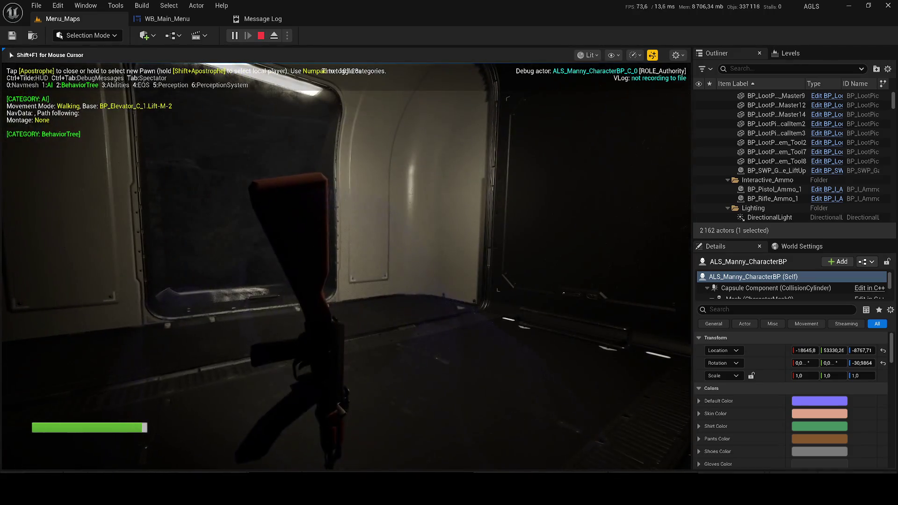
# Stop the Play-in-Editor session with Escape
pyautogui.press('y')
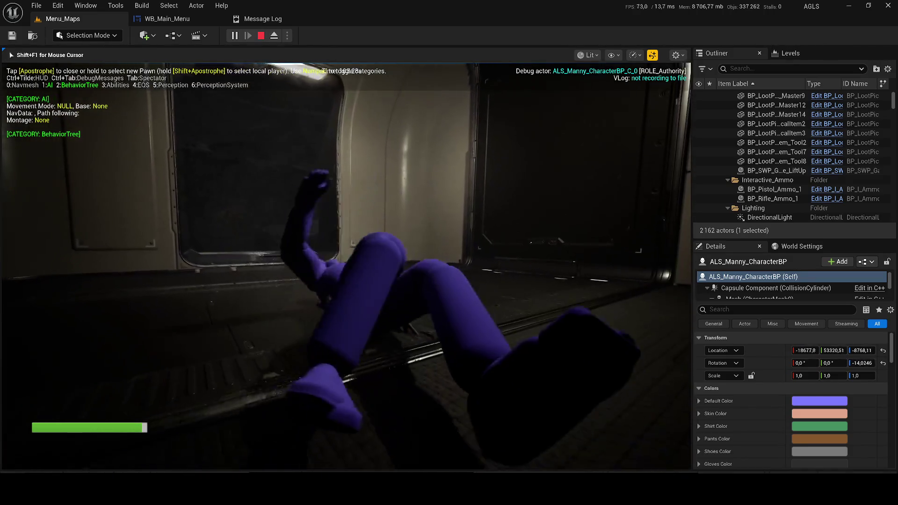
pyautogui.press('Escape')
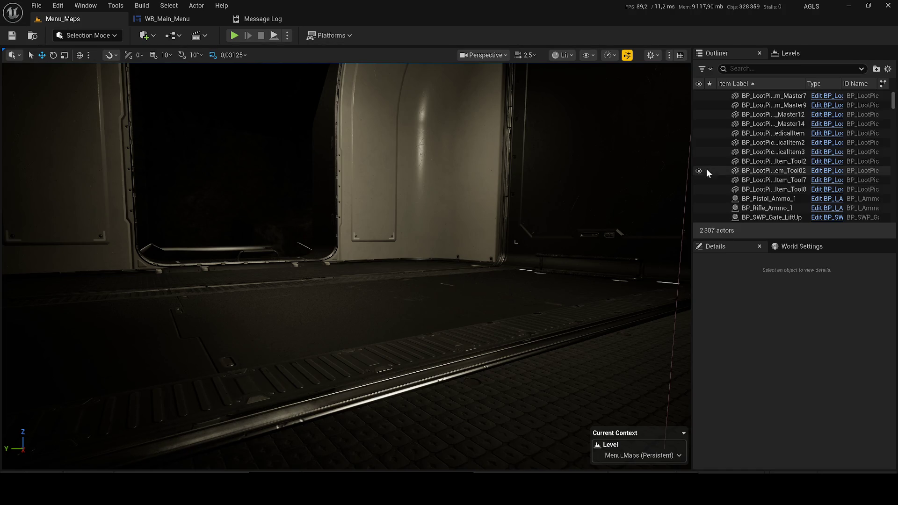
pyautogui.scroll(-2, 346, 265)
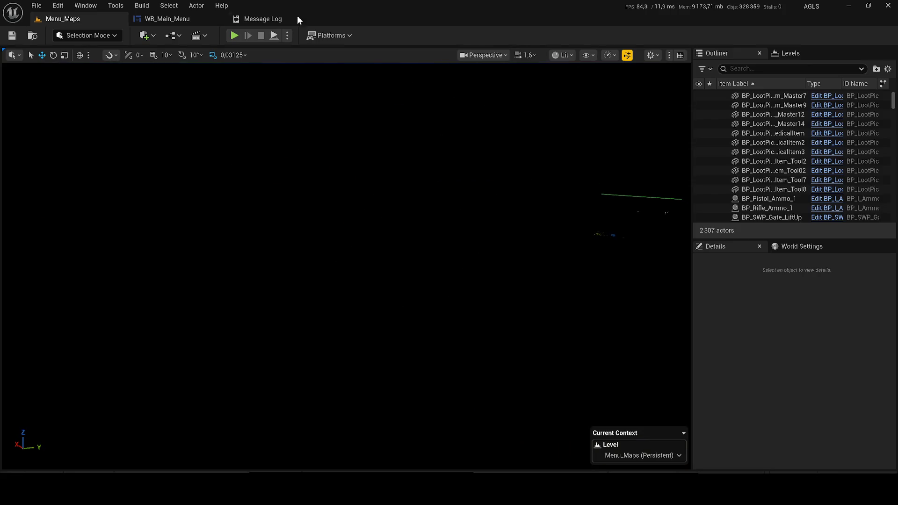
# Show WB_Main_Menu in Designer view and deselect the NOUVELLE PARTIE button
pyautogui.click(196, 19)
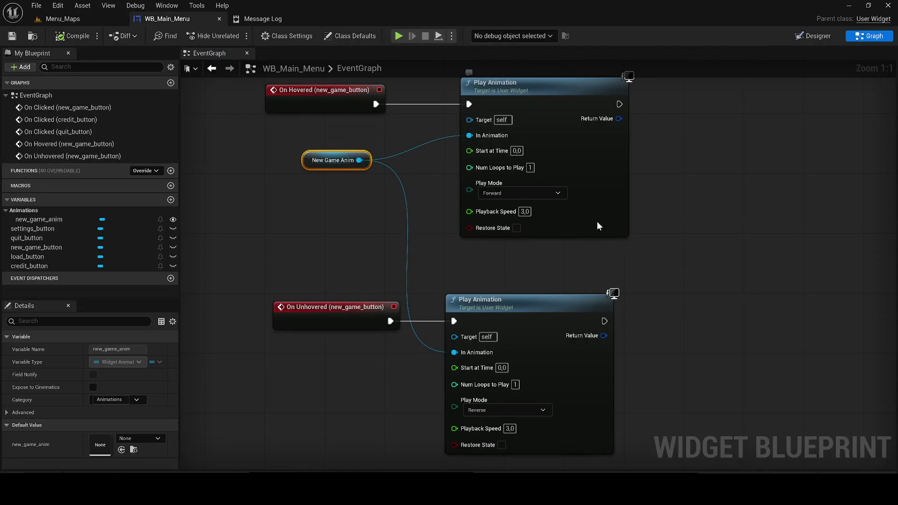
pyautogui.scroll(-1, 598, 221)
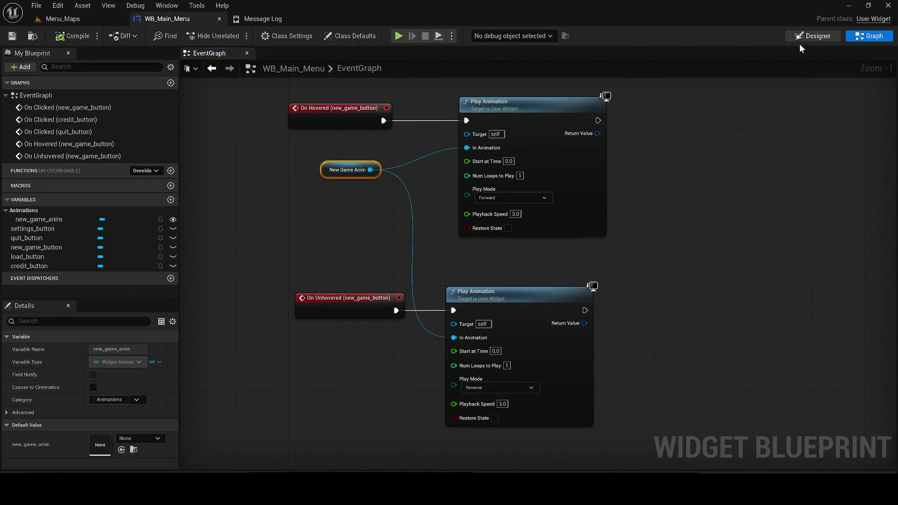
pyautogui.click(802, 39)
pyautogui.click(458, 114)
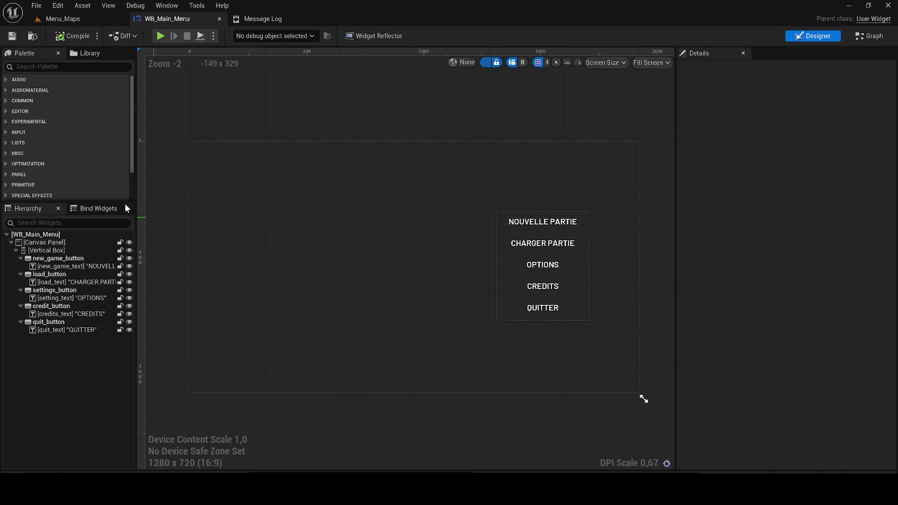
# Show the Animations panel and delete the stray NewAnimation entry
pyautogui.click(167, 6)
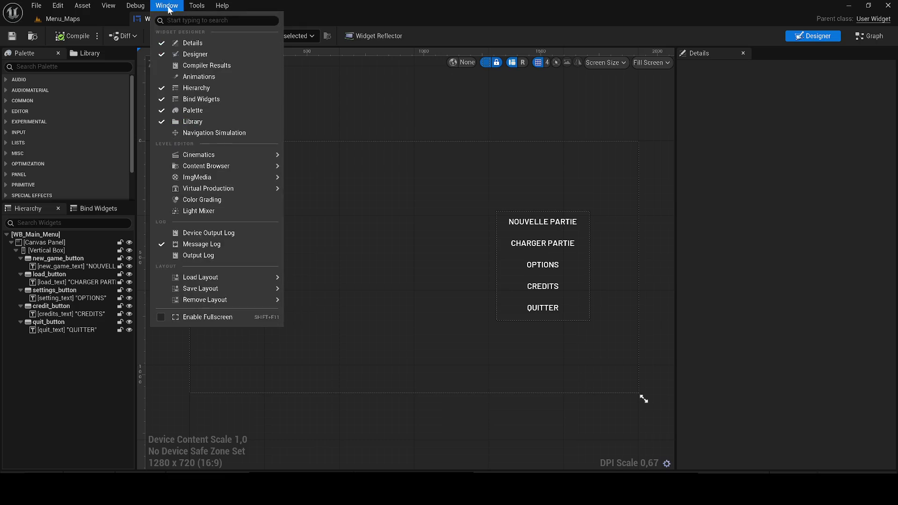
pyautogui.click(210, 77)
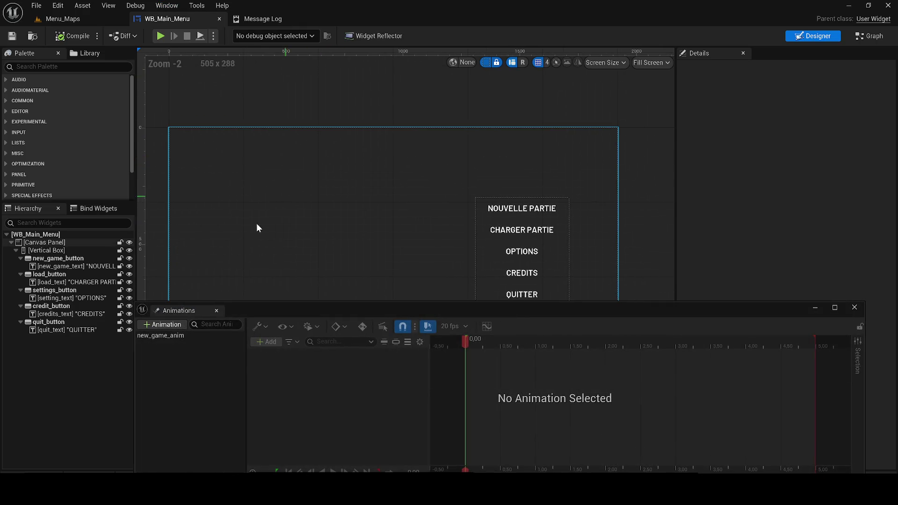
pyautogui.click(157, 317)
pyautogui.press('Return')
pyautogui.press('Delete')
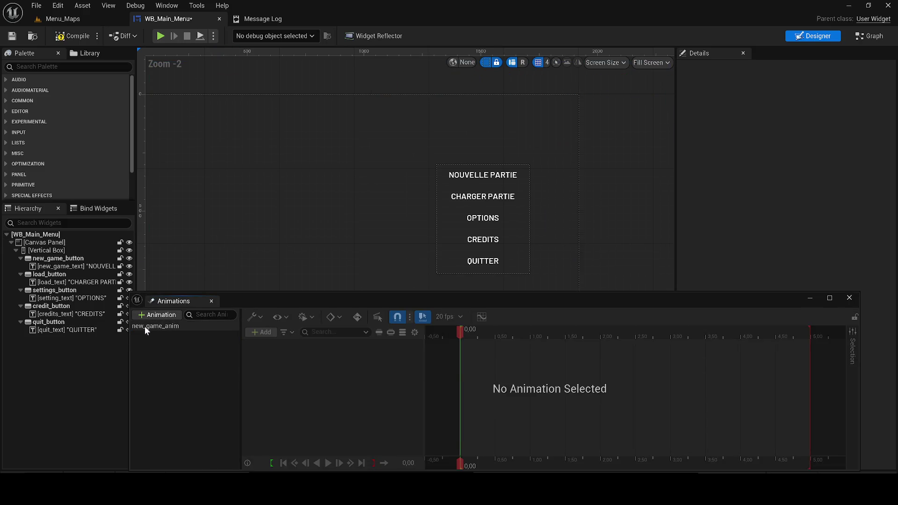
# Duplicate new_game_anim three times, keeping the default copy names
pyautogui.click(145, 327)
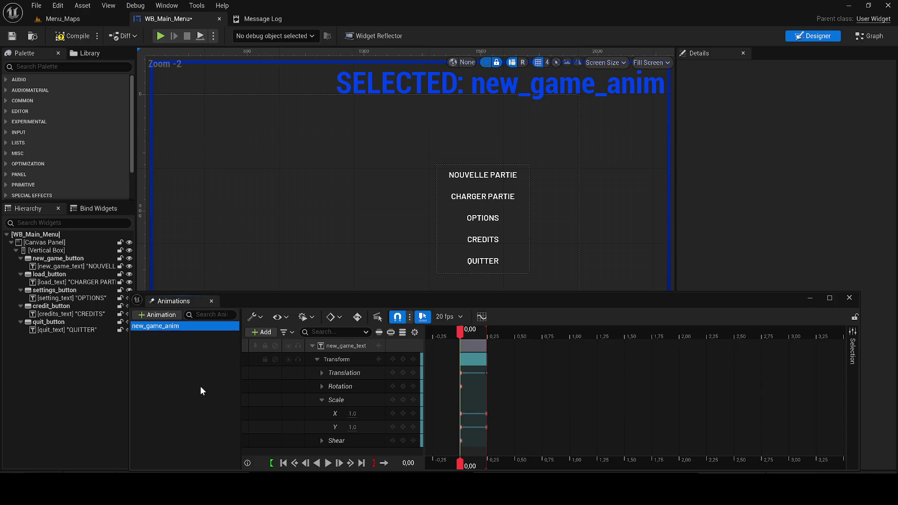
pyautogui.hotkey('ctrl', 'w')
pyautogui.hotkey('ctrl', 'w')
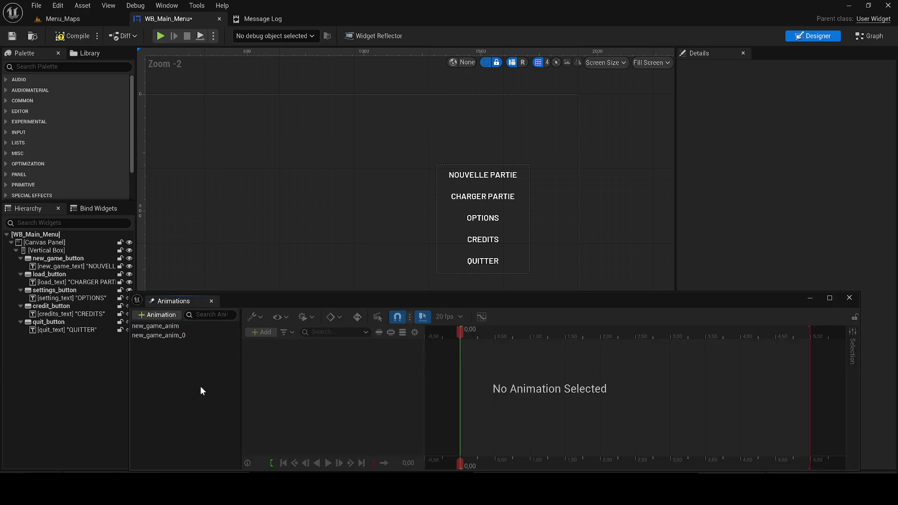
pyautogui.press('Return')
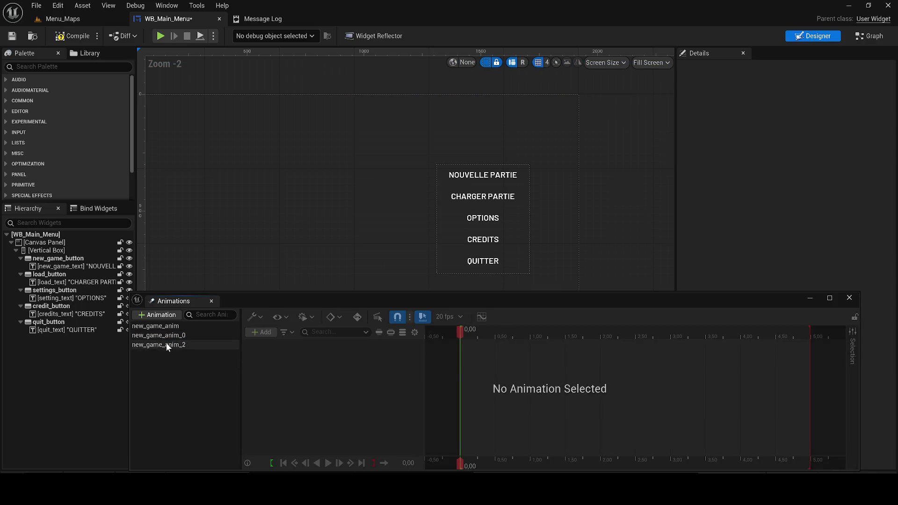
pyautogui.click(166, 344)
pyautogui.hotkey('ctrl', 'w')
pyautogui.click(158, 364)
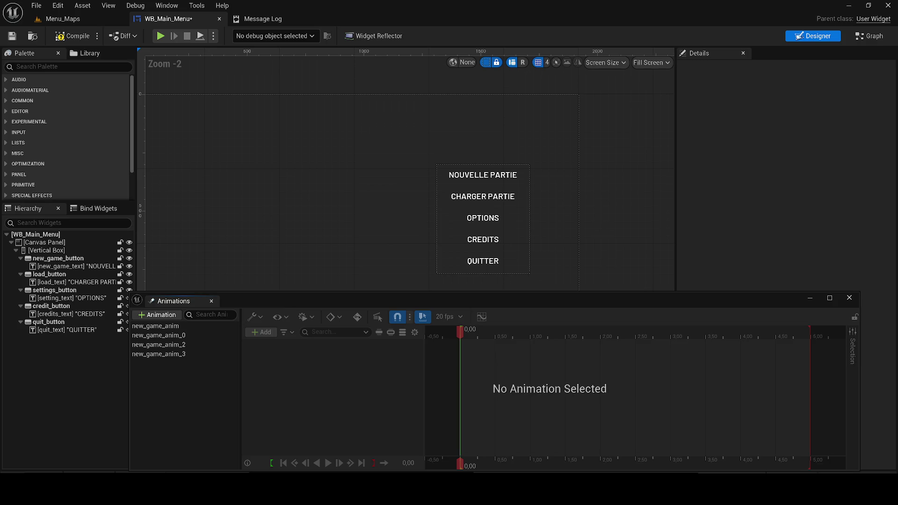
# Rename new_game_anim_0 to new_load_anim and rebind its track to load_text
pyautogui.doubleClick(159, 335)
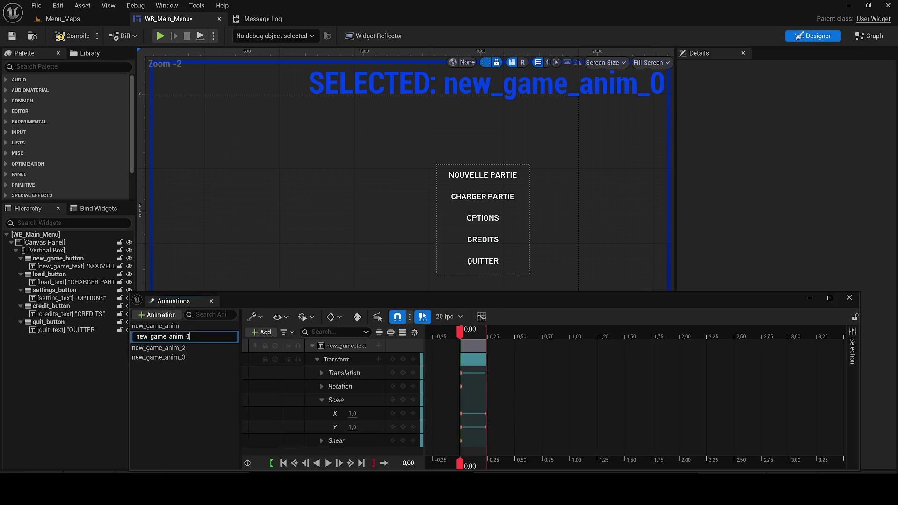
pyautogui.write('loaz')
pyautogui.press('BackSpace')
pyautogui.write('d_anim')
pyautogui.press('Return')
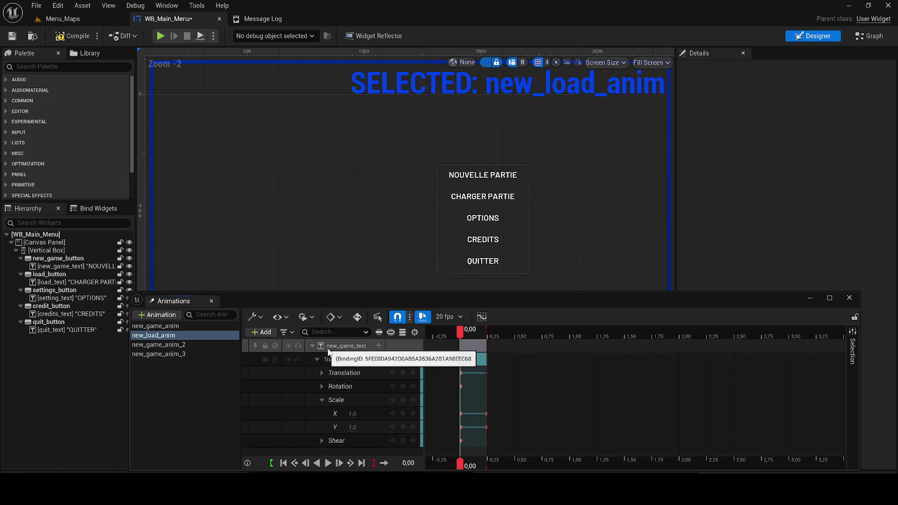
pyautogui.click(482, 196)
pyautogui.rightClick(345, 346)
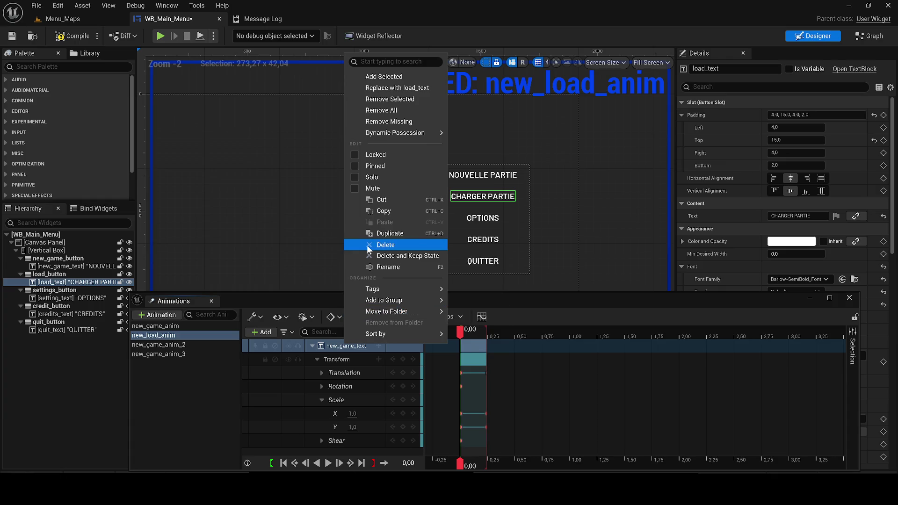
pyautogui.click(395, 89)
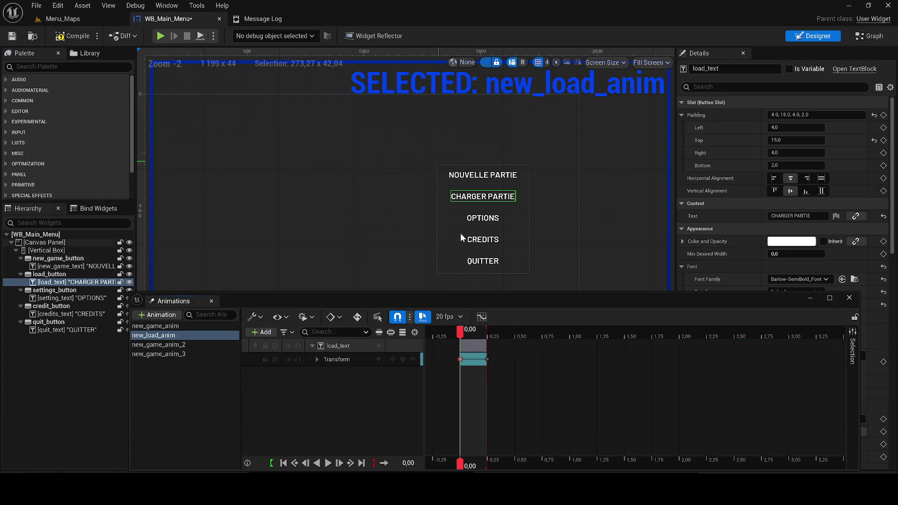
pyautogui.click(462, 331)
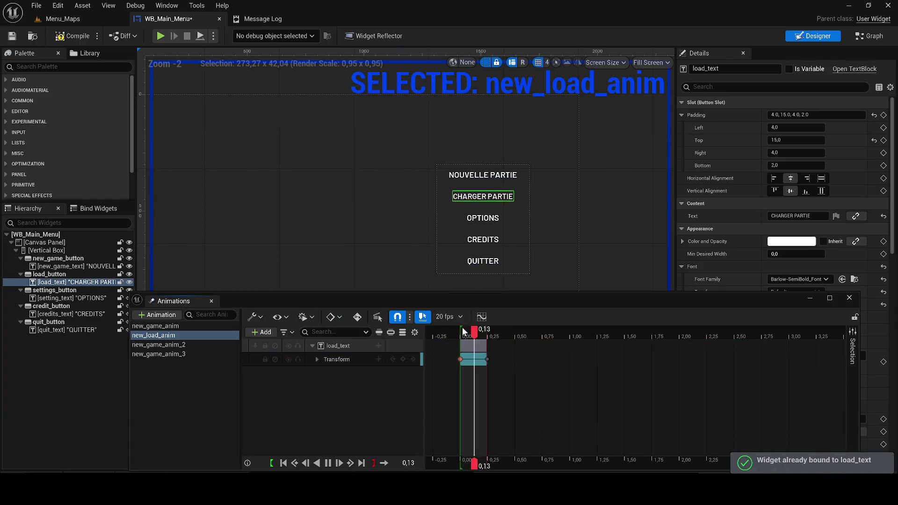
# Rename new_game_anim_2 to new_options_anim and rebind its track to setting_text
pyautogui.click(171, 345)
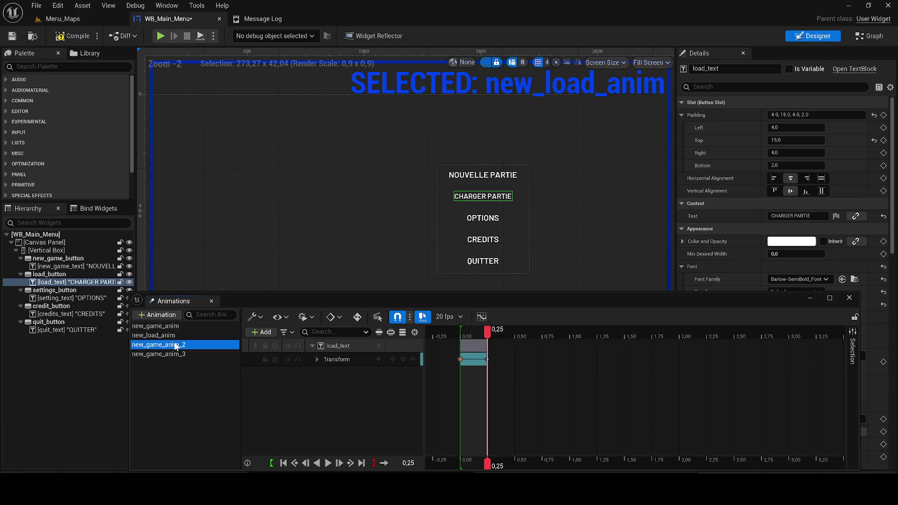
pyautogui.click(170, 344)
pyautogui.moveTo(186, 346); pyautogui.dragTo(153, 346)
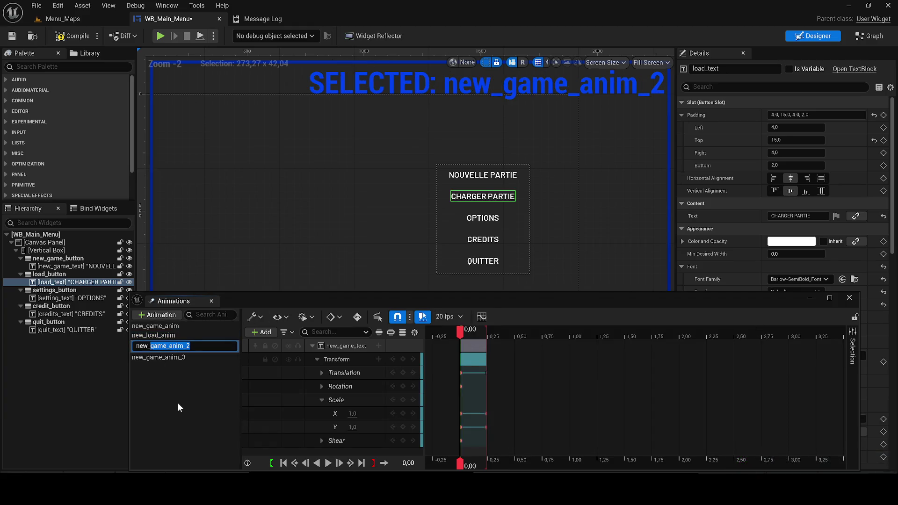
pyautogui.write('optio')
pyautogui.write('ns')
pyautogui.write('_anim')
pyautogui.press('Return')
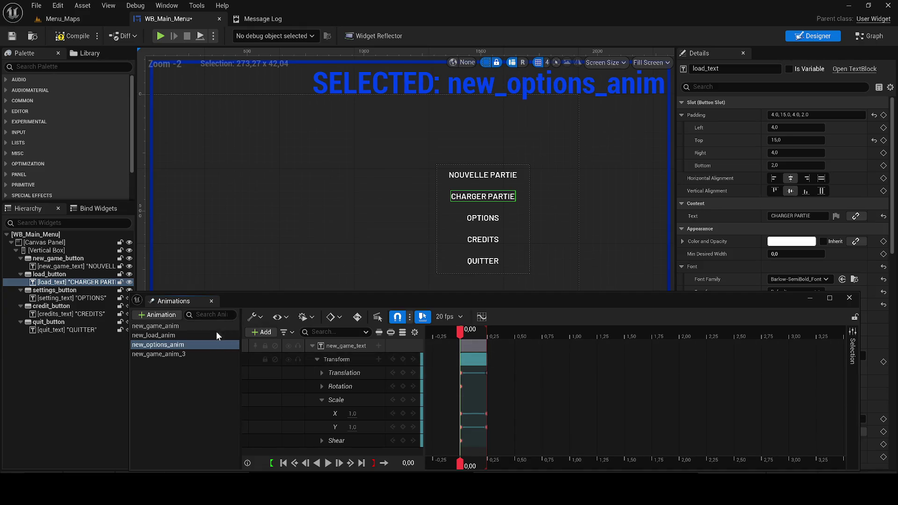
pyautogui.rightClick(321, 349)
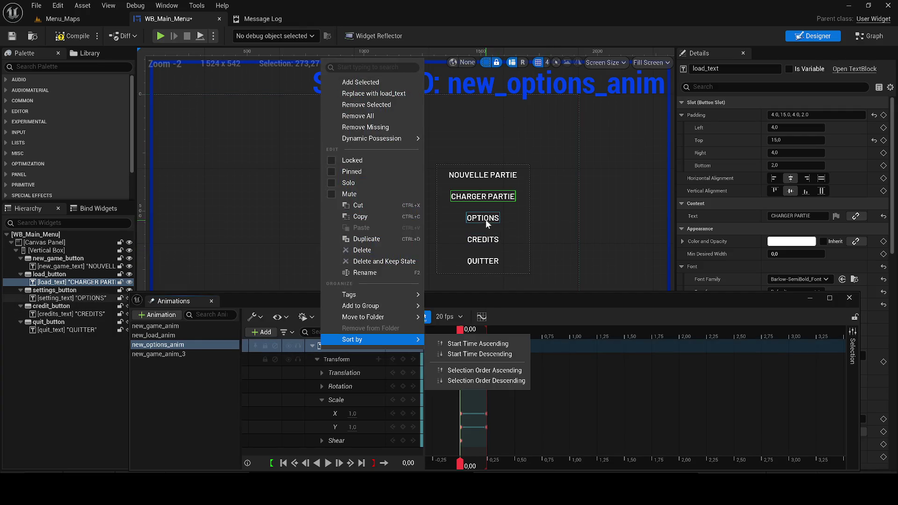
pyautogui.click(346, 348)
pyautogui.rightClick(347, 348)
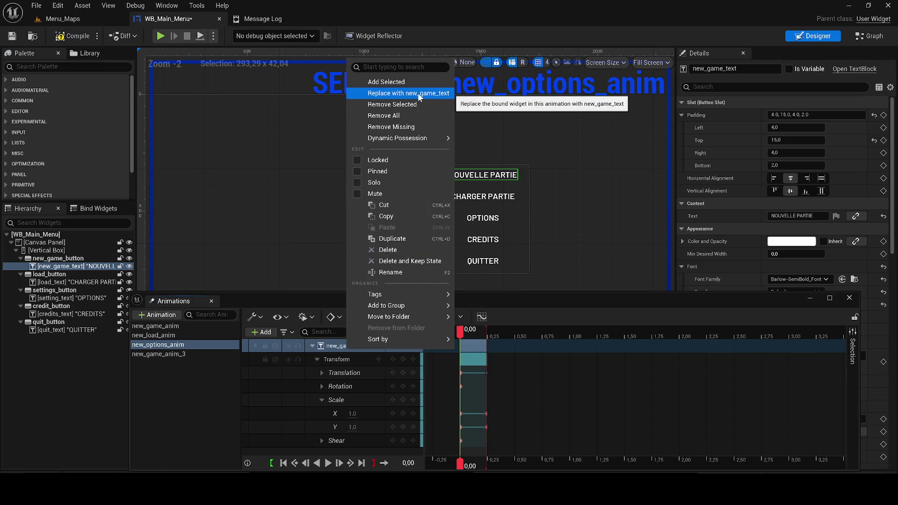
pyautogui.click(470, 218)
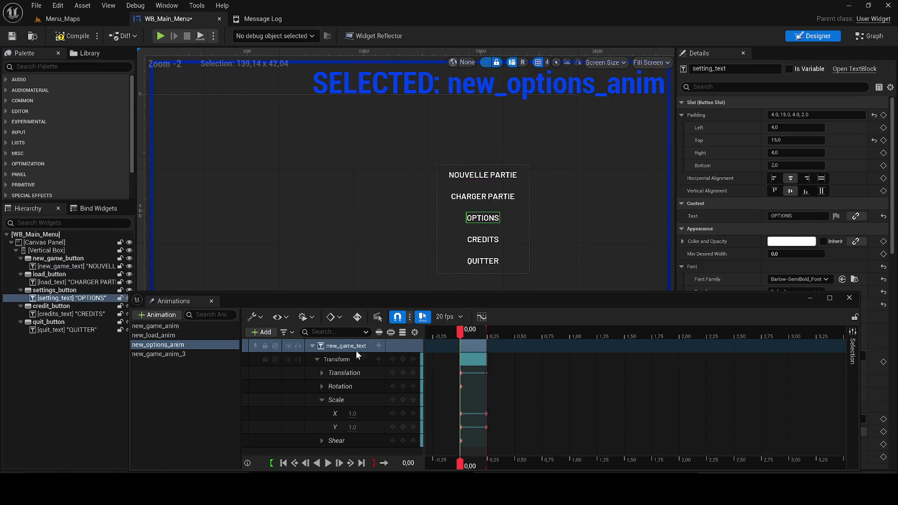
pyautogui.rightClick(340, 348)
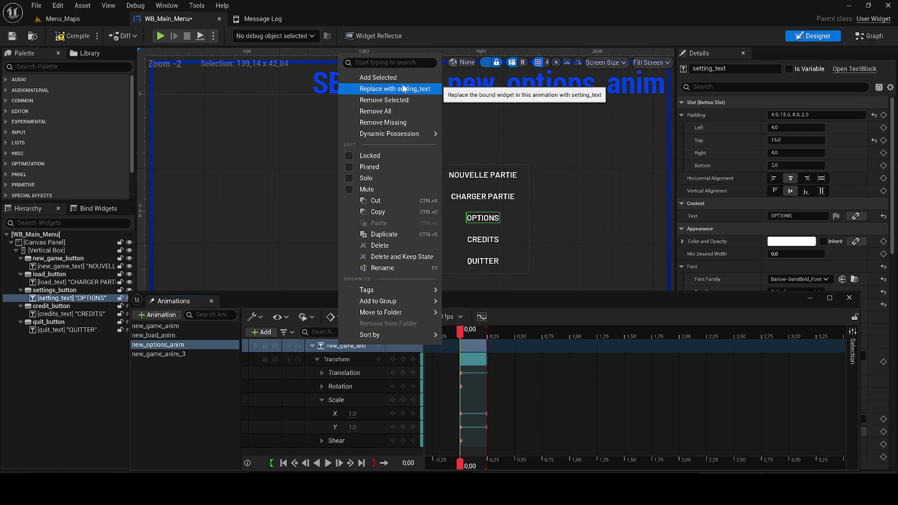
pyautogui.click(374, 88)
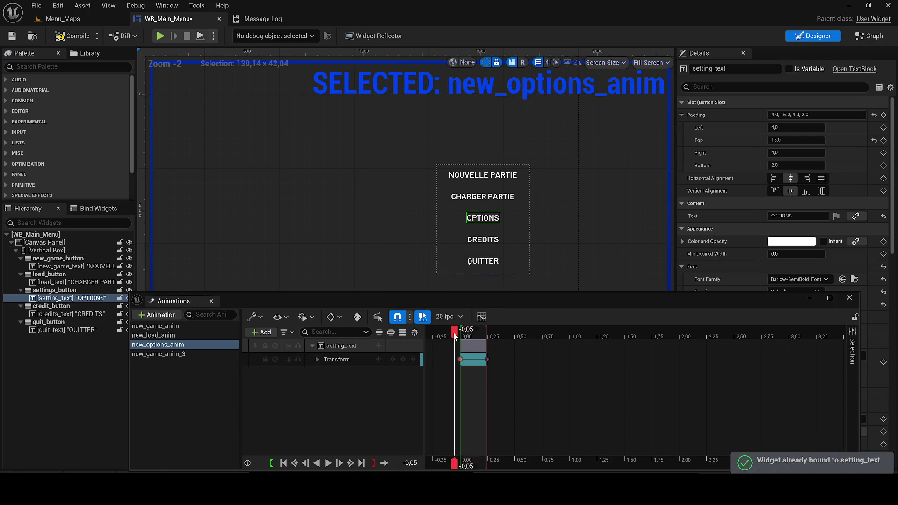
# Rename new_game_anim_3 to new_credits_anims and rebind its track to credits_text
pyautogui.click(159, 354)
pyautogui.click(200, 354)
pyautogui.moveTo(190, 355); pyautogui.dragTo(151, 355)
pyautogui.write('re')
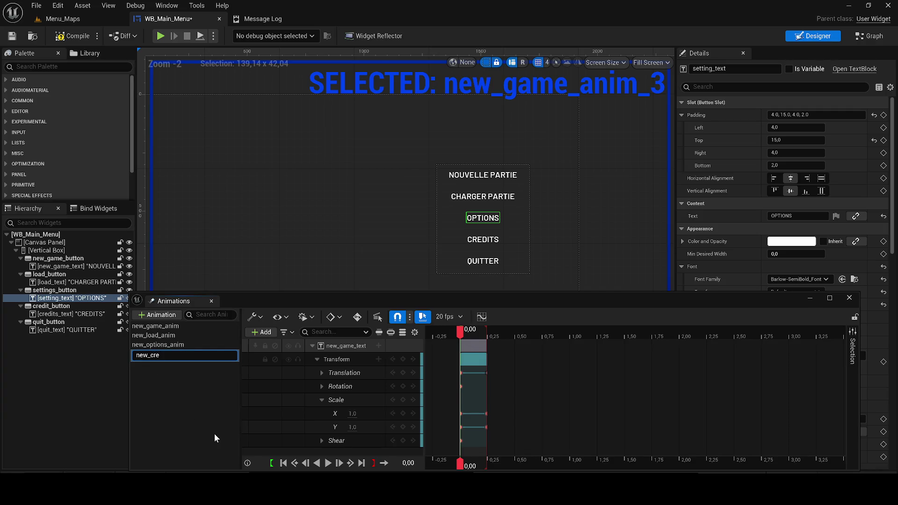
pyautogui.write('dits_anim')
pyautogui.write('s')
pyautogui.press('Return')
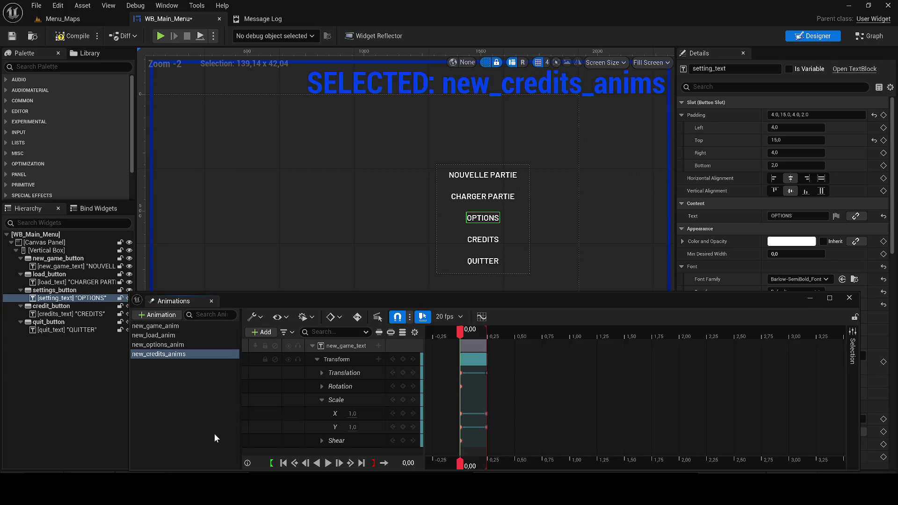
pyautogui.click(483, 240)
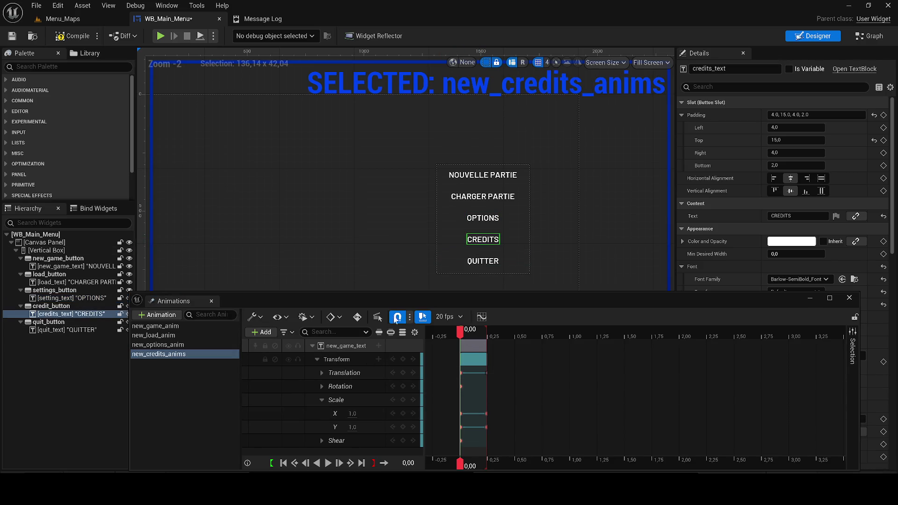
pyautogui.rightClick(345, 347)
pyautogui.click(392, 93)
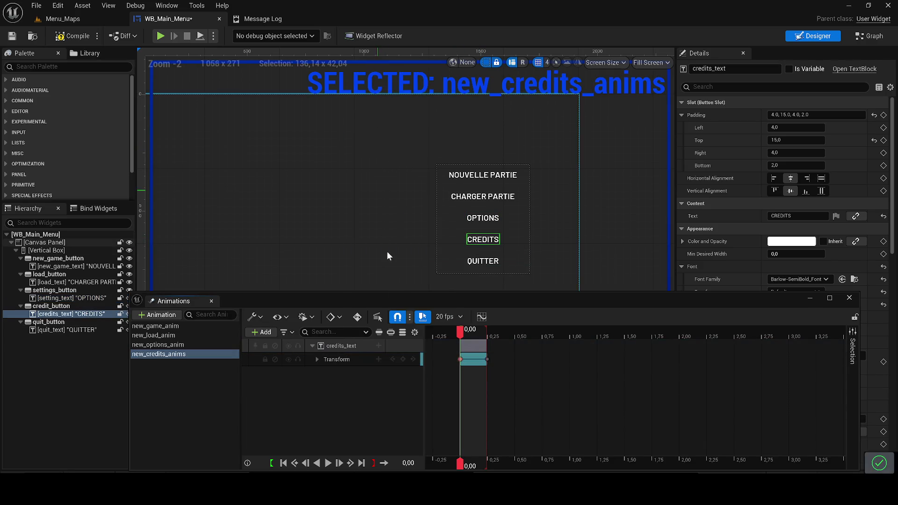
pyautogui.click(452, 337)
# Duplicate new_credits_anims and name the copy new_quit_anim
pyautogui.click(460, 337)
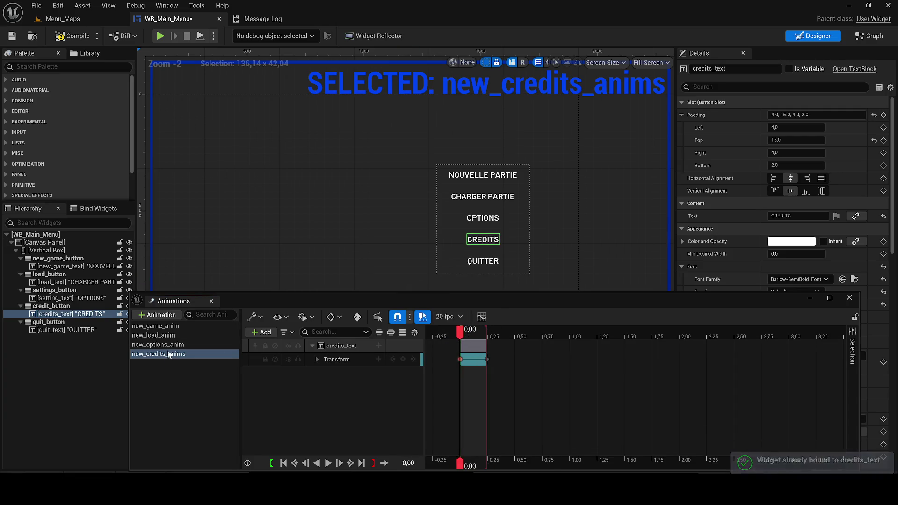
pyautogui.hotkey('ctrl', 'd')
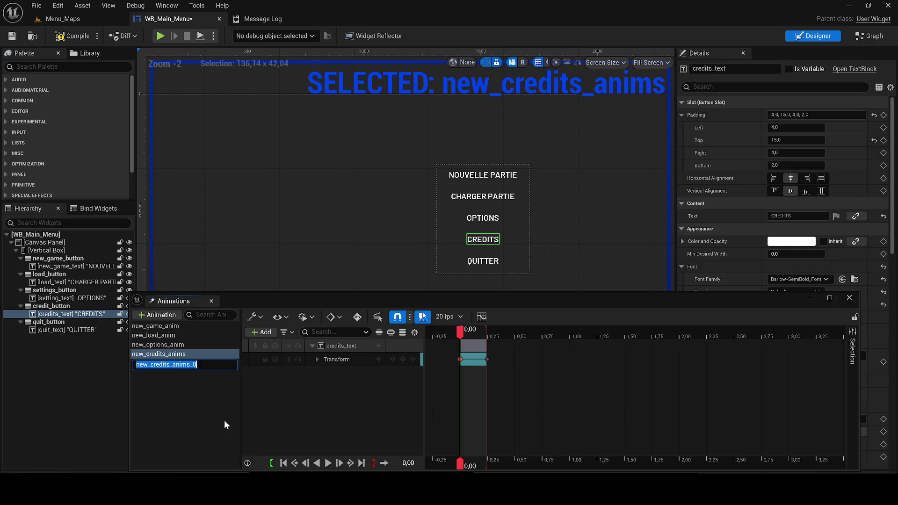
pyautogui.press('End')
pyautogui.press('BackSpace')
pyautogui.press('BackSpace')
pyautogui.press('BackSpace')
pyautogui.press('BackSpace')
pyautogui.press('BackSpace')
pyautogui.press('BackSpace')
pyautogui.write('quit_ab')
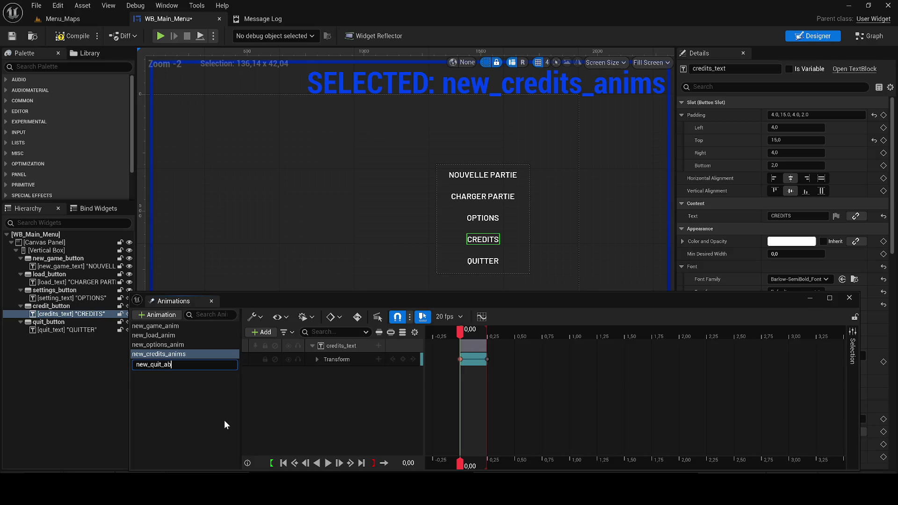
pyautogui.press('BackSpace')
pyautogui.press('BackSpace')
pyautogui.write('anim')
pyautogui.press('Return')
# Rebind new_quit_anim's track to the QUITTER quit_text, then compile the widget
pyautogui.click(160, 364)
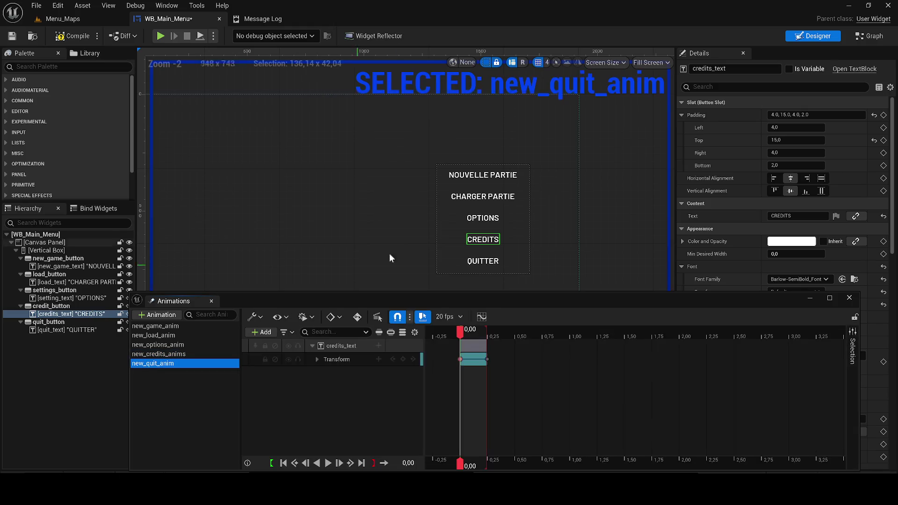
pyautogui.click(481, 258)
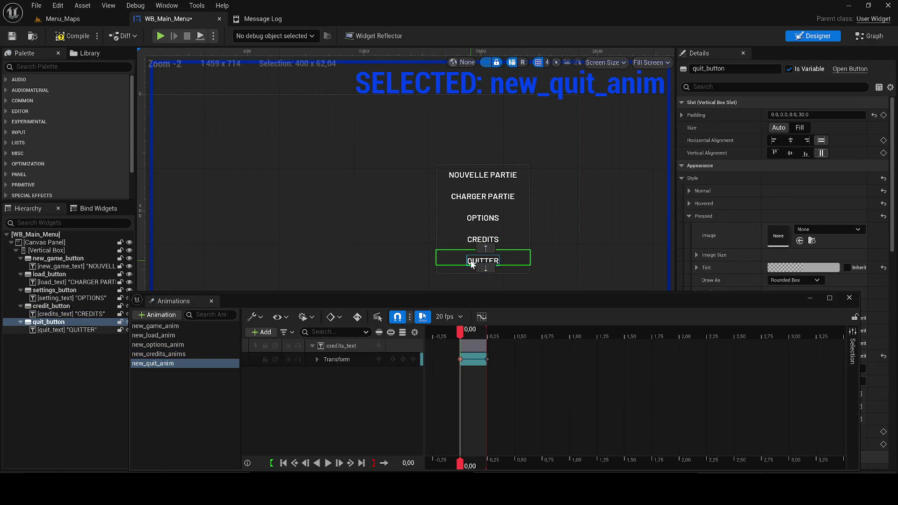
pyautogui.click(471, 264)
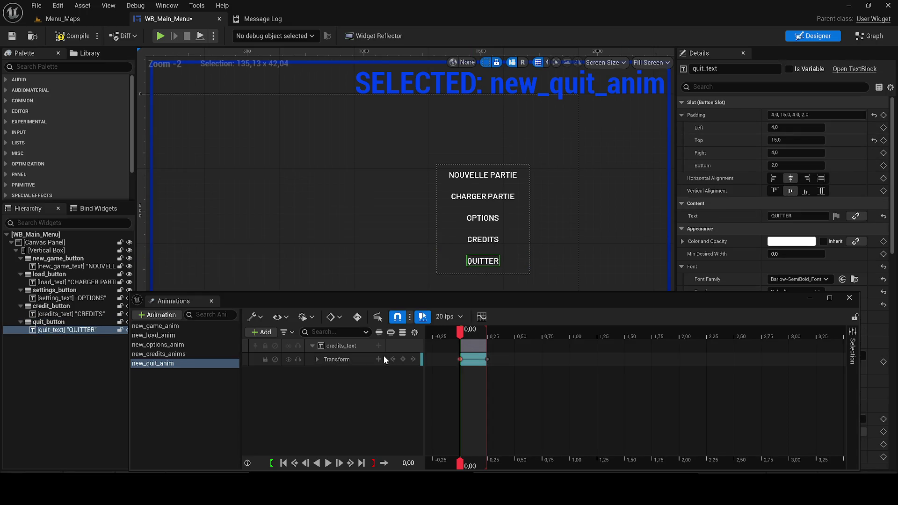
pyautogui.rightClick(339, 344)
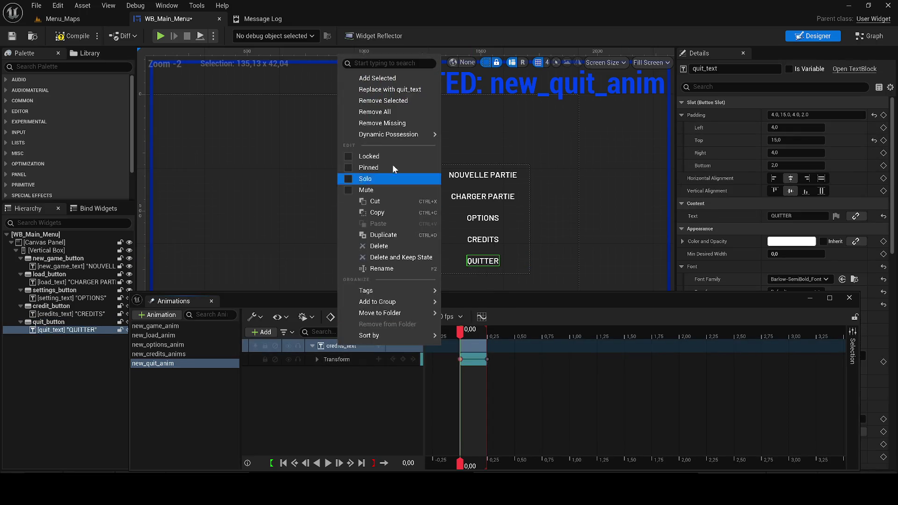
pyautogui.click(407, 95)
pyautogui.moveTo(460, 333); pyautogui.dragTo(453, 335)
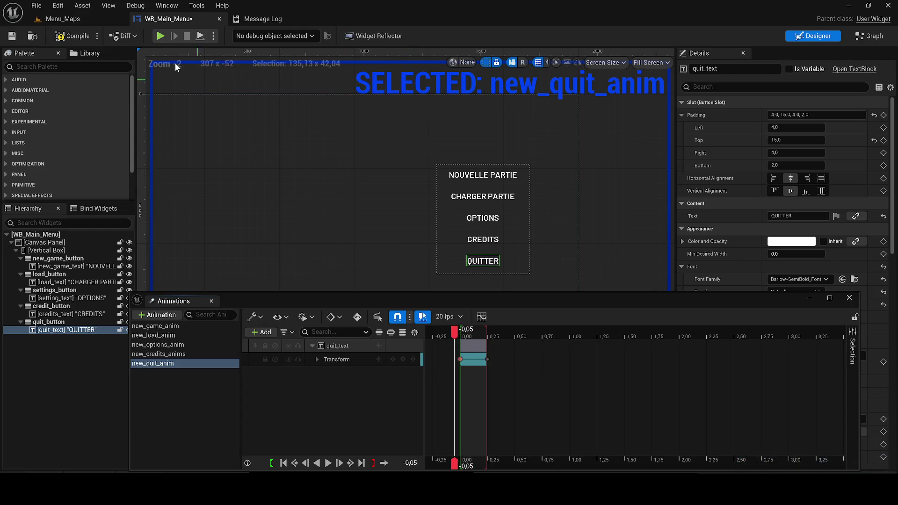
pyautogui.click(74, 38)
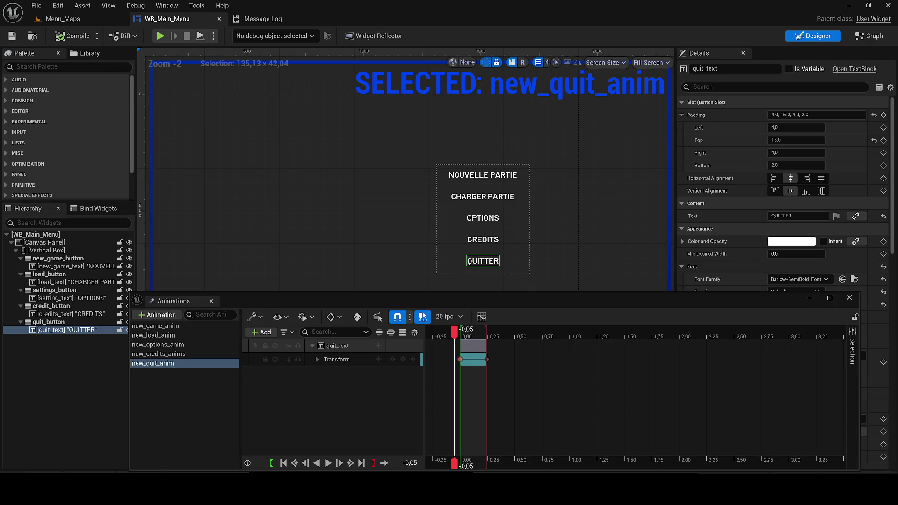
pyautogui.moveTo(212, 305); pyautogui.dragTo(209, 302)
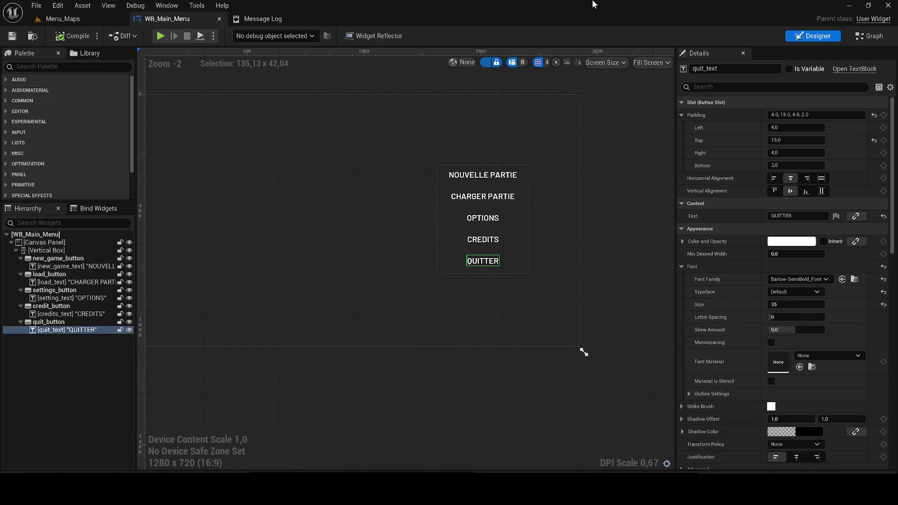
# Select the CHARGER PARTIE load_button and add its hover and unhover events from Details
pyautogui.click(487, 199)
pyautogui.scroll(3, 487, 198)
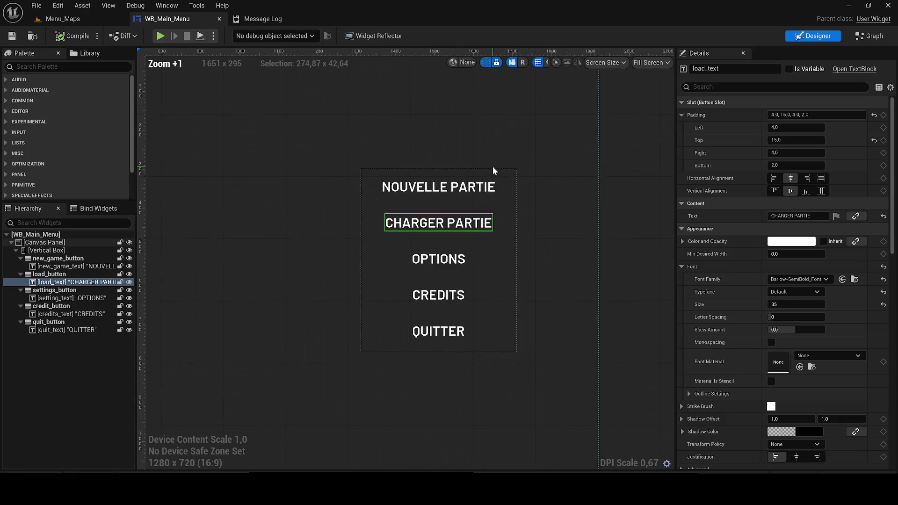
pyautogui.scroll(-1, 452, 164)
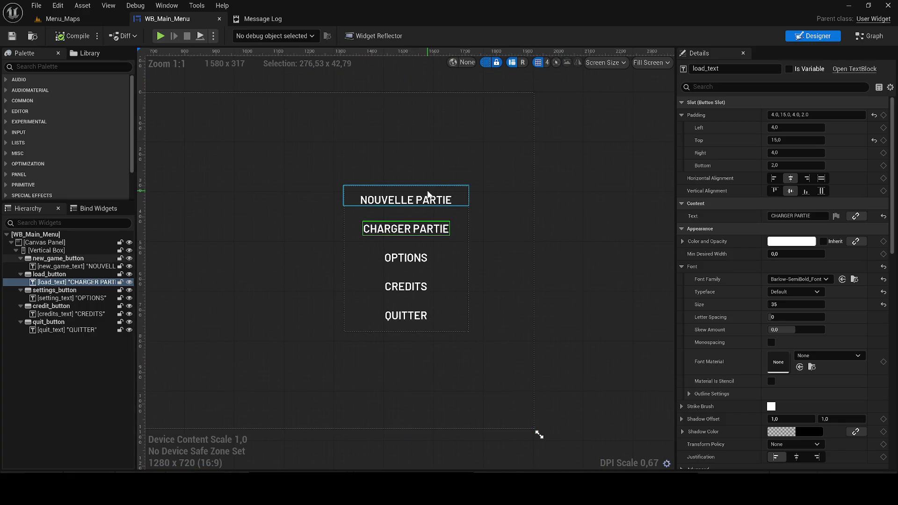
pyautogui.moveTo(893, 119); pyautogui.dragTo(894, 327)
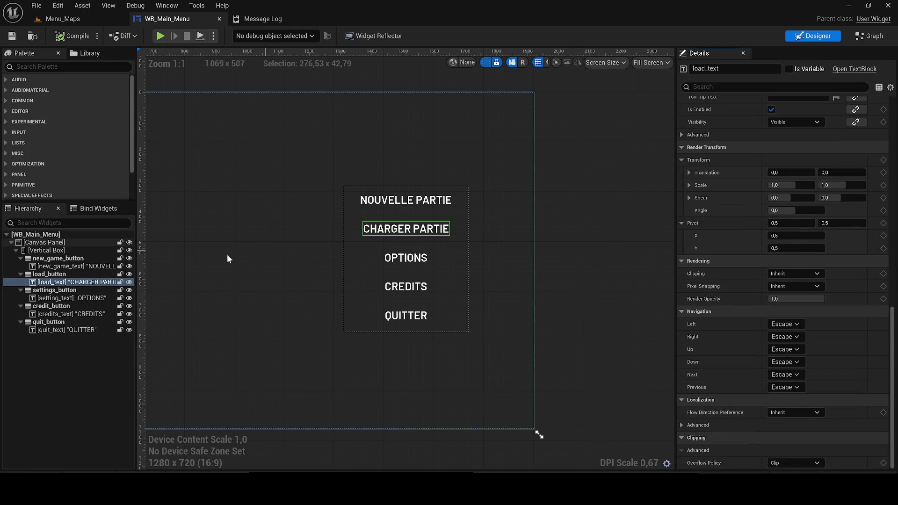
pyautogui.click(49, 274)
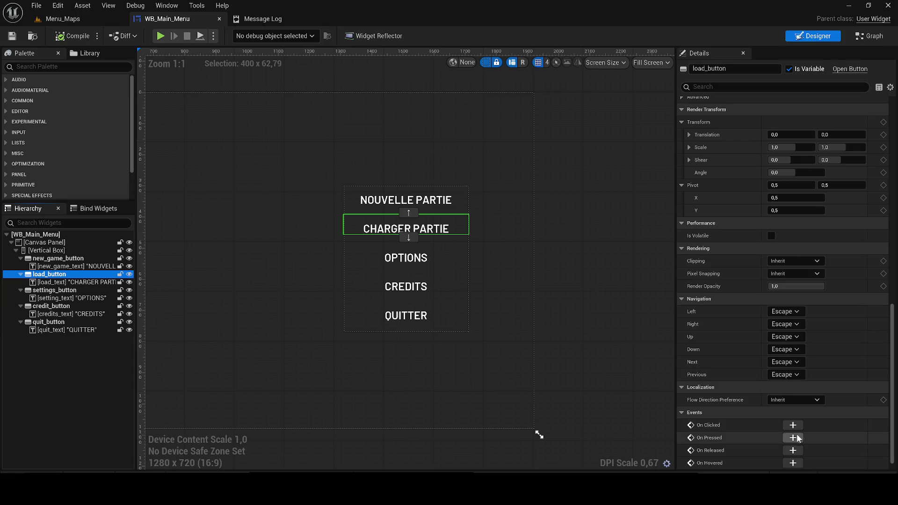
pyautogui.scroll(-1, 795, 451)
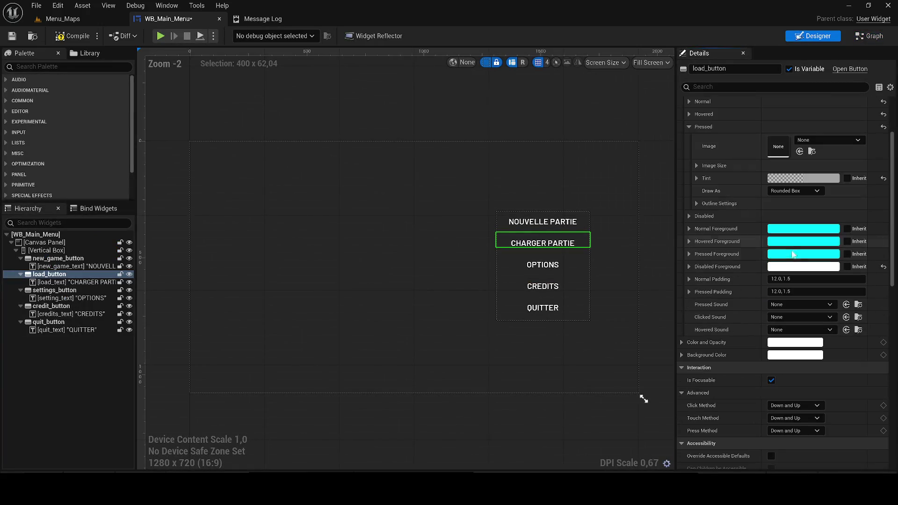
pyautogui.scroll(-15, 793, 254)
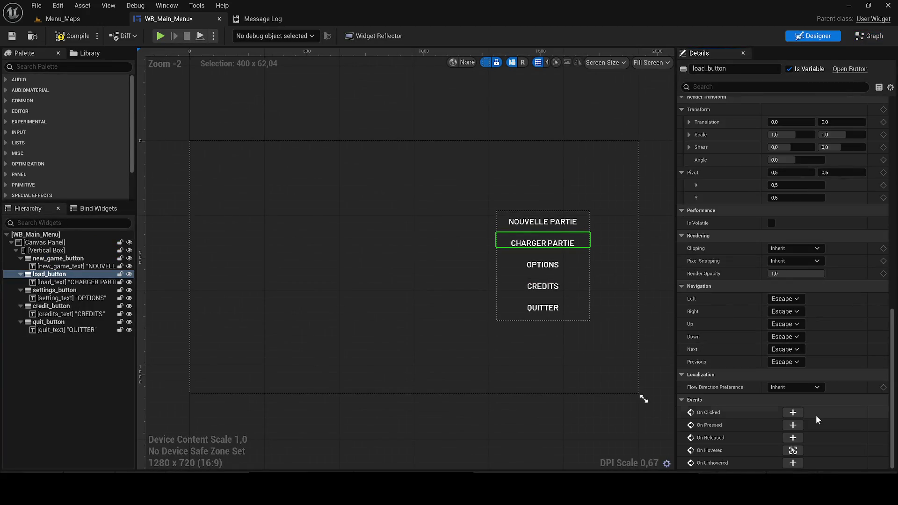
pyautogui.click(793, 463)
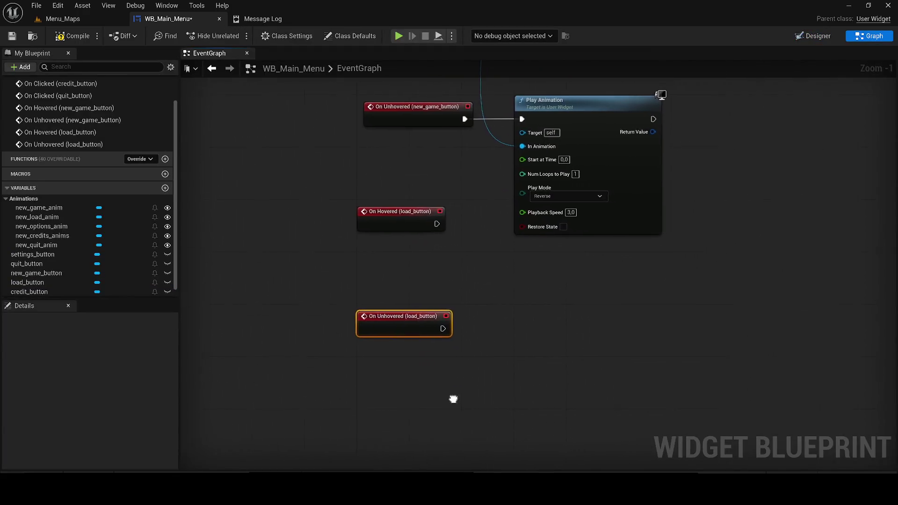
# Paste copies of the two Play Animation nodes beside the load_button hover and unhover events
pyautogui.scroll(-4, 457, 398)
pyautogui.keyDown('ctrl'); pyautogui.click(428, 322); pyautogui.keyUp('ctrl')
pyautogui.moveTo(428, 328)
pyautogui.mouseDown()
pyautogui.moveTo(434, 381)
pyautogui.moveTo(425, 379)
pyautogui.mouseUp()
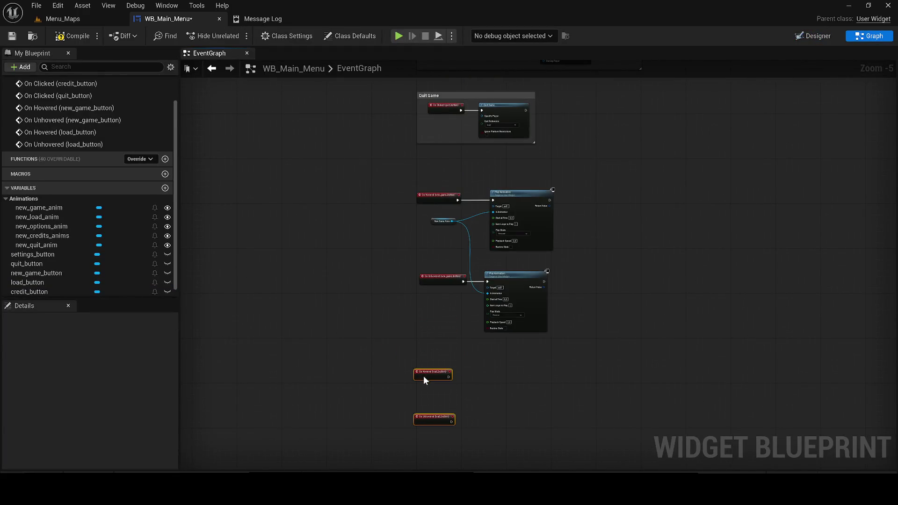
pyautogui.moveTo(476, 361); pyautogui.dragTo(462, 243)
pyautogui.click(417, 300)
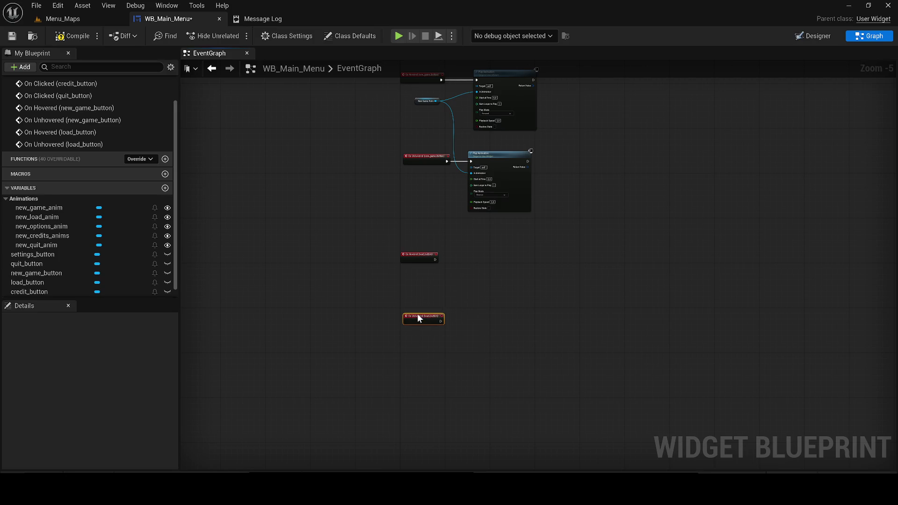
pyautogui.moveTo(414, 312); pyautogui.dragTo(427, 369)
pyautogui.moveTo(586, 335); pyautogui.dragTo(457, 133)
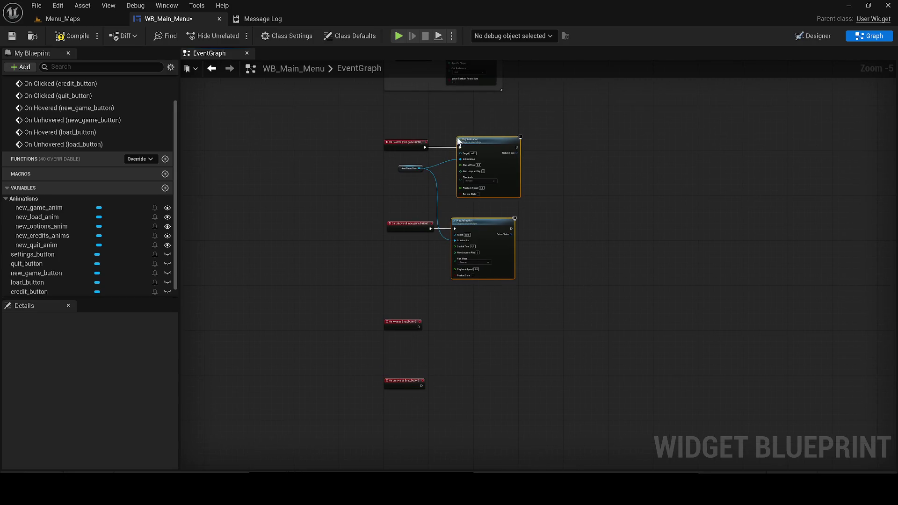
pyautogui.hotkey('ctrl', 'v')
# Wire On Hovered (load_button) to the forward Play Animation and On Unhovered to the reverse one
pyautogui.scroll(4, 455, 334)
pyautogui.moveTo(356, 278); pyautogui.dragTo(493, 238)
pyautogui.moveTo(500, 229); pyautogui.dragTo(421, 268)
pyautogui.moveTo(331, 375)
pyautogui.mouseDown()
pyautogui.moveTo(377, 309)
pyautogui.moveTo(374, 197)
pyautogui.moveTo(366, 271)
pyautogui.moveTo(460, 278)
pyautogui.mouseUp()
pyautogui.moveTo(484, 267); pyautogui.dragTo(484, 261)
pyautogui.moveTo(374, 261); pyautogui.dragTo(381, 261)
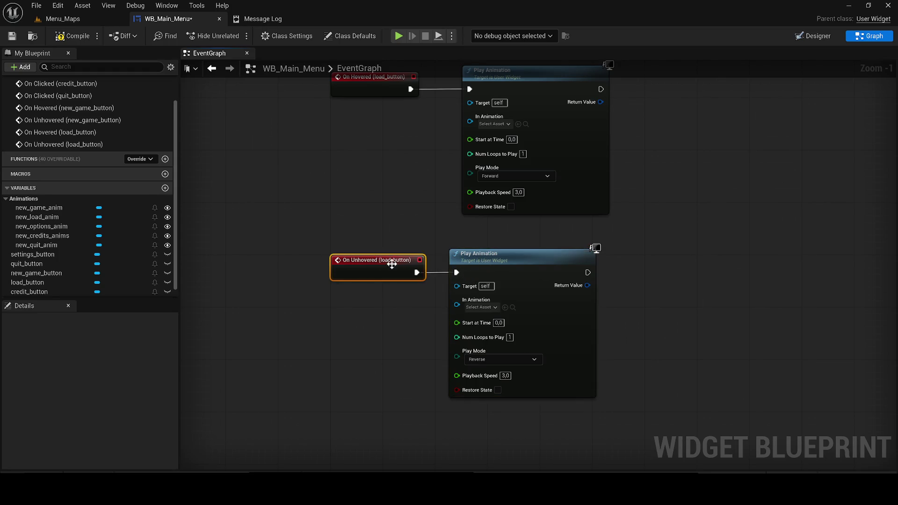
# Feed a new_load_anim getter into both In Animation inputs and save the widget blueprint
pyautogui.moveTo(37, 216)
pyautogui.mouseDown()
pyautogui.moveTo(108, 213)
pyautogui.moveTo(358, 160)
pyautogui.moveTo(485, 107)
pyautogui.mouseUp()
pyautogui.click(381, 172)
pyautogui.moveTo(403, 165)
pyautogui.mouseDown()
pyautogui.moveTo(470, 117)
pyautogui.moveTo(462, 302)
pyautogui.mouseUp()
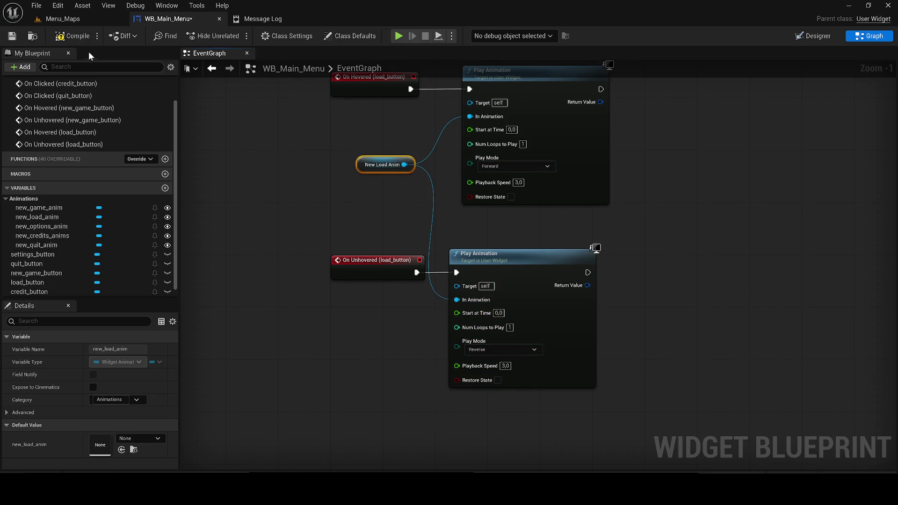
pyautogui.click(11, 37)
pyautogui.scroll(-4, 600, 174)
pyautogui.click(798, 37)
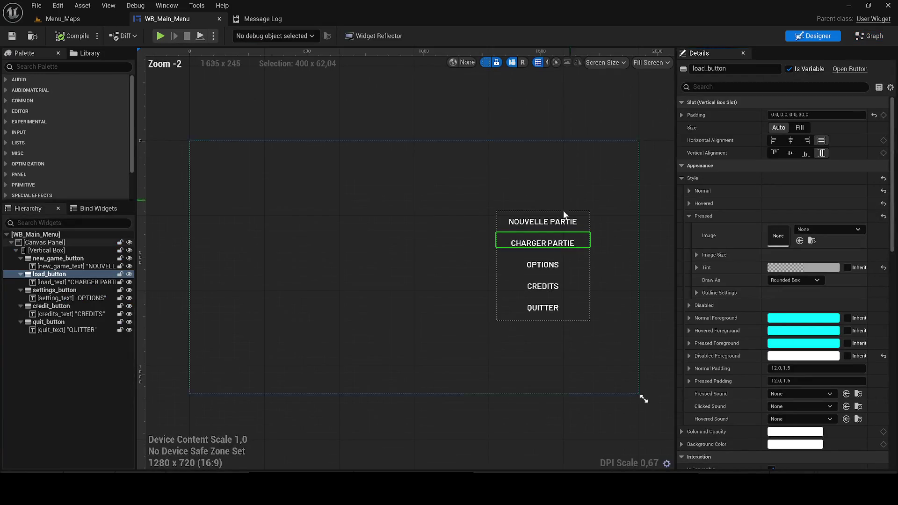
# Set settings_button's Horizontal and Vertical Alignment to Fill, then compile and save WB_Main_Menu
pyautogui.click(540, 266)
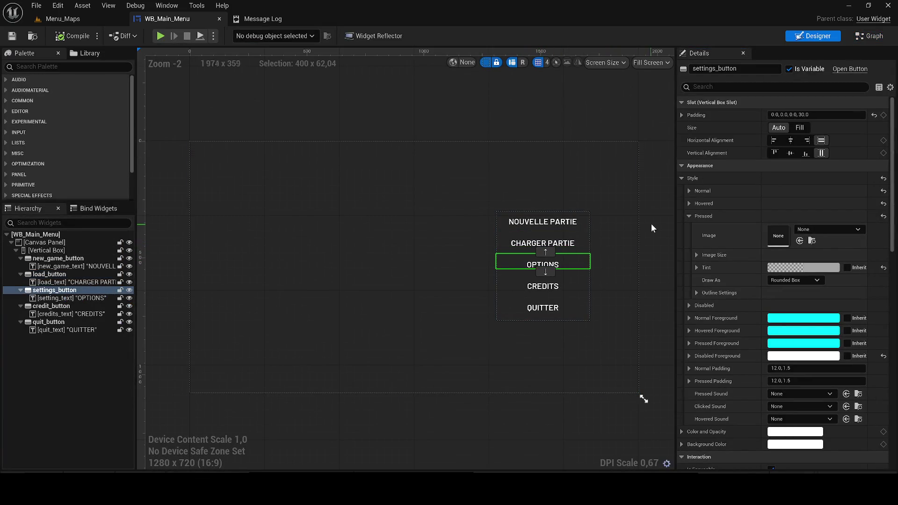
pyautogui.scroll(5, 516, 283)
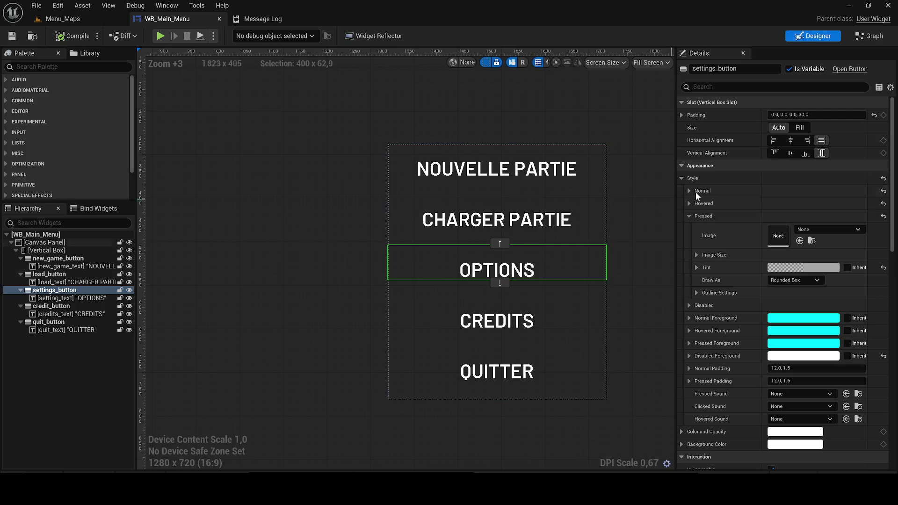
pyautogui.click(790, 140)
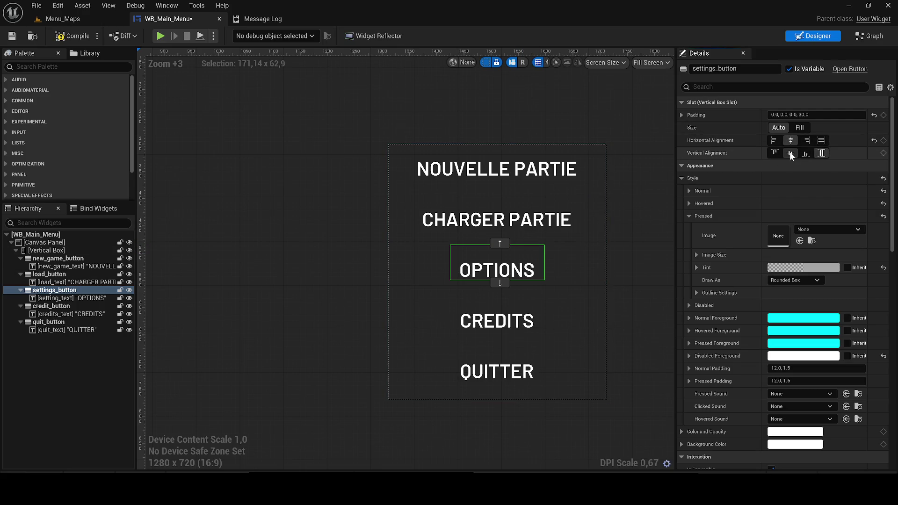
pyautogui.click(790, 153)
pyautogui.click(821, 141)
pyautogui.click(805, 152)
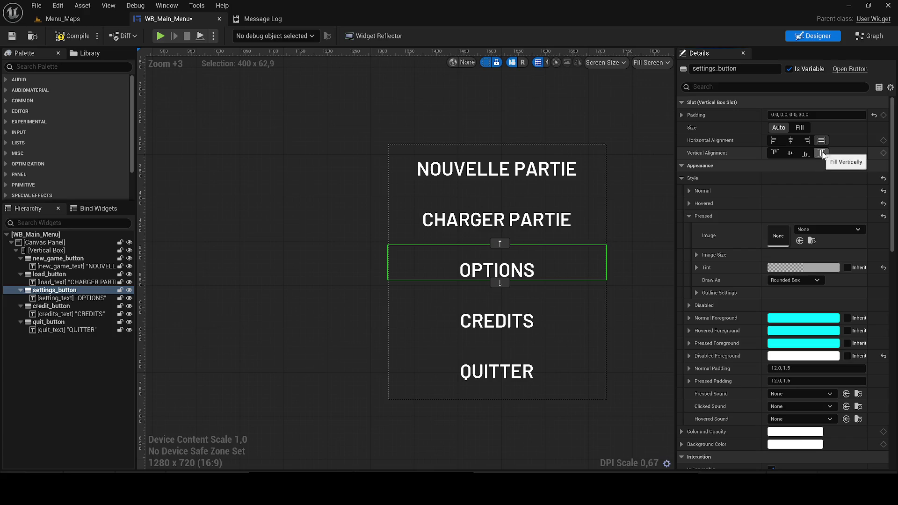
pyautogui.click(633, 161)
pyautogui.click(11, 38)
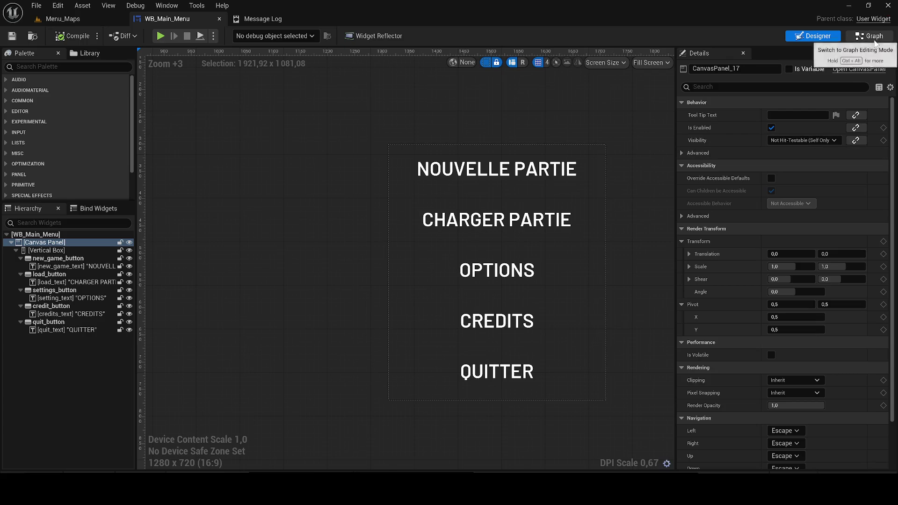
# Switch to the EventGraph and pan past the New Game, Credits and Quit Game logic
pyautogui.click(860, 36)
pyautogui.scroll(-3, 706, 135)
pyautogui.scroll(4, 489, 230)
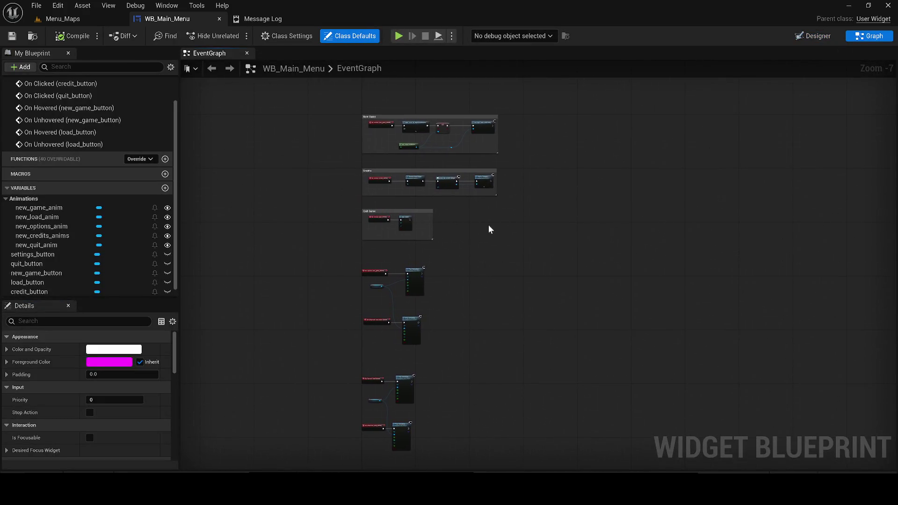
pyautogui.moveTo(523, 345); pyautogui.dragTo(537, 367)
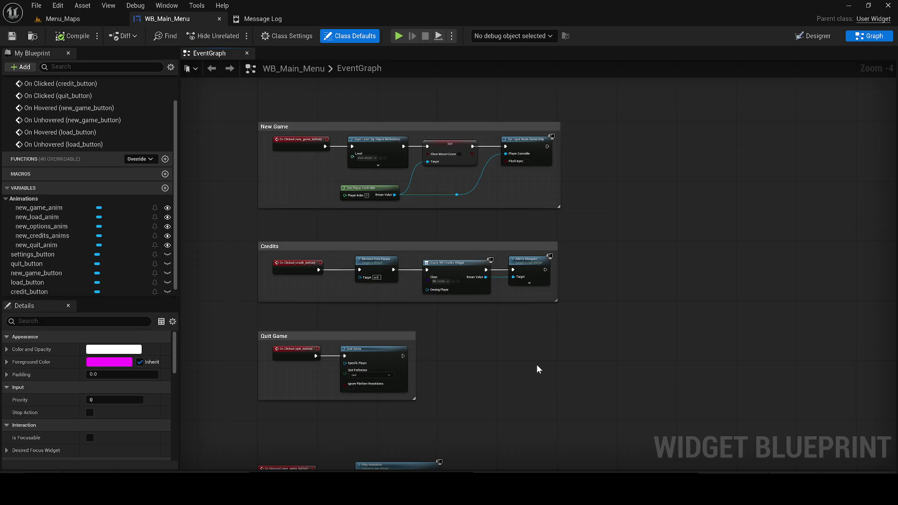
pyautogui.moveTo(518, 360); pyautogui.dragTo(513, 192)
# Center the On Hovered/On Unhovered (load_button) nodes and start a Play session in Menu_Maps
pyautogui.scroll(-2, 476, 272)
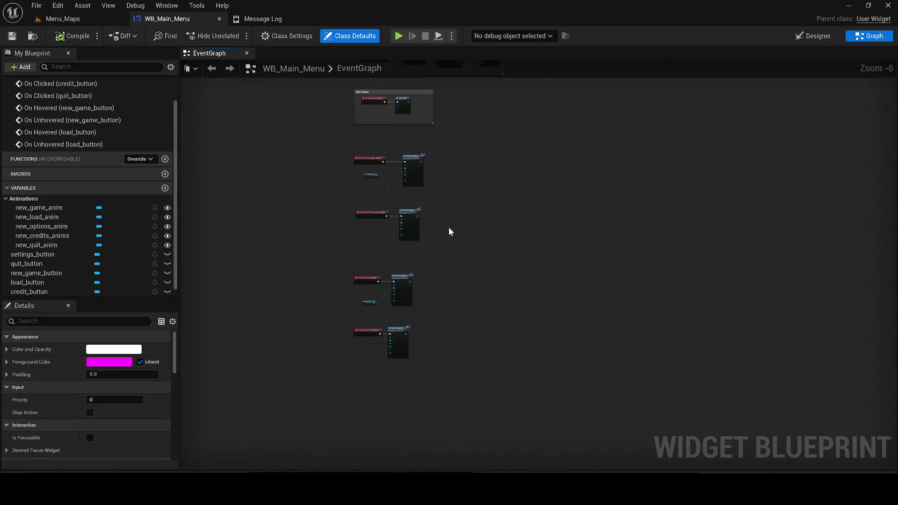
pyautogui.scroll(2, 448, 221)
pyautogui.moveTo(448, 221); pyautogui.dragTo(493, 176)
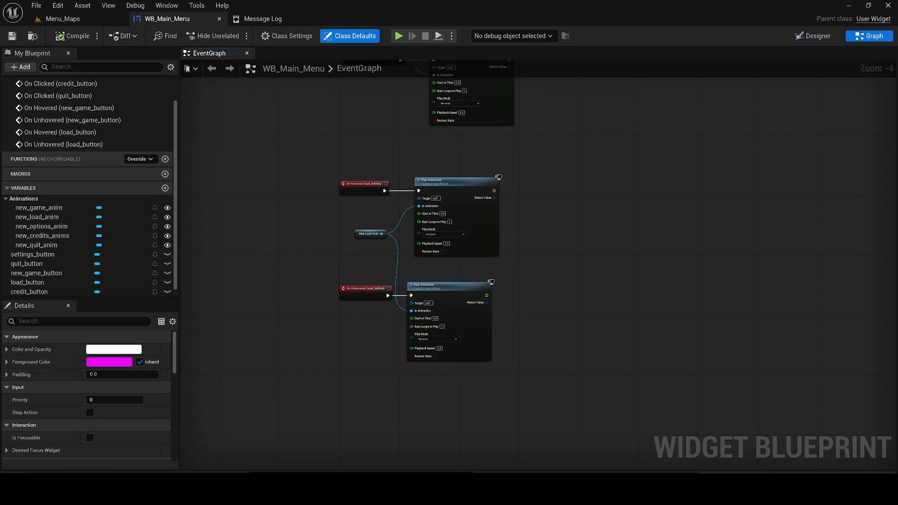
pyautogui.scroll(1, 273, 276)
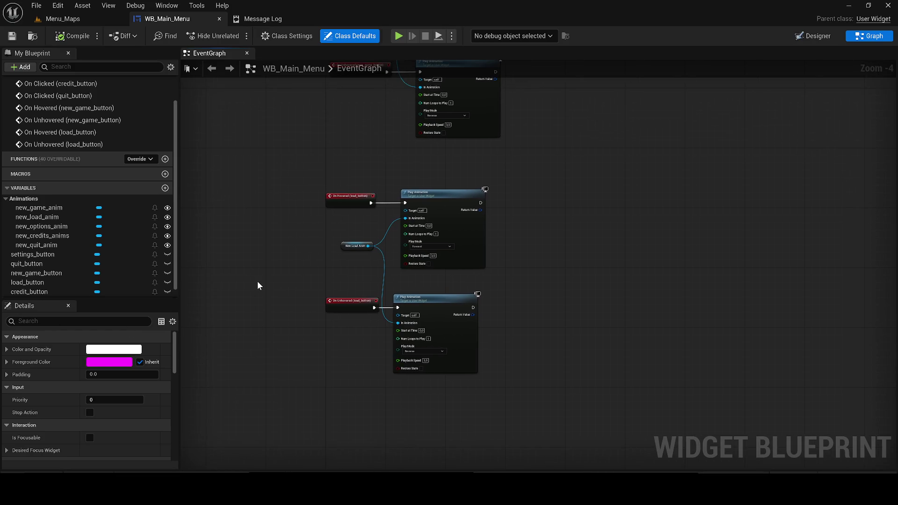
pyautogui.click(66, 19)
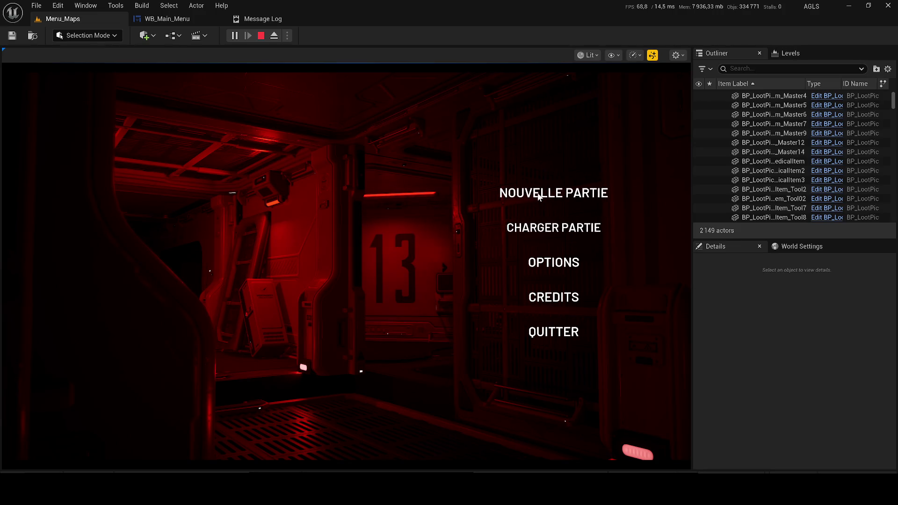
# Stop the play session and return to WB_Main_Menu's Designer layout
pyautogui.click(261, 35)
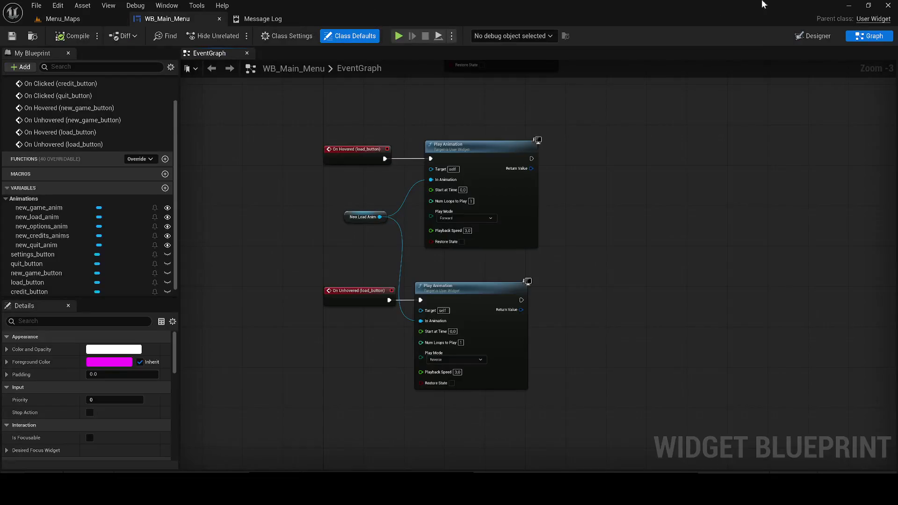
pyautogui.click(812, 35)
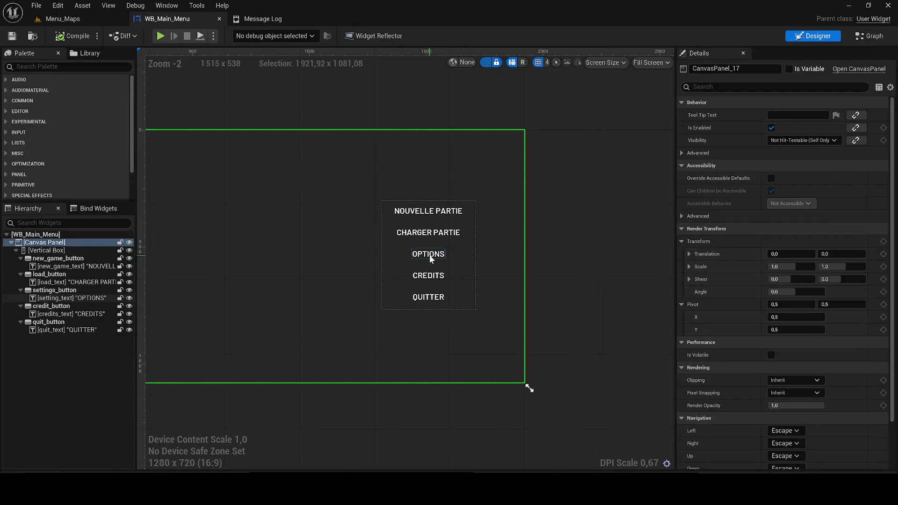
# Add On Hovered and On Unhovered events for settings_button from its Details panel
pyautogui.click(426, 253)
pyautogui.click(403, 249)
pyautogui.scroll(-10, 827, 401)
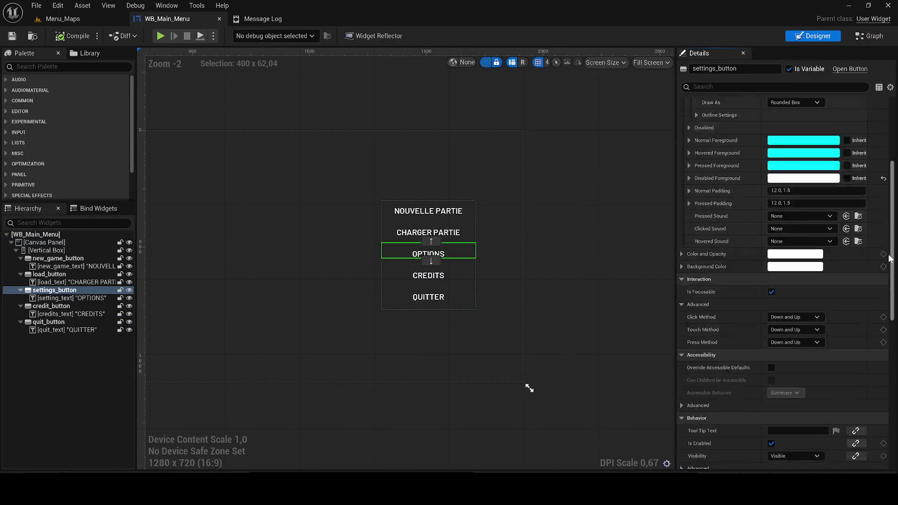
pyautogui.click(793, 450)
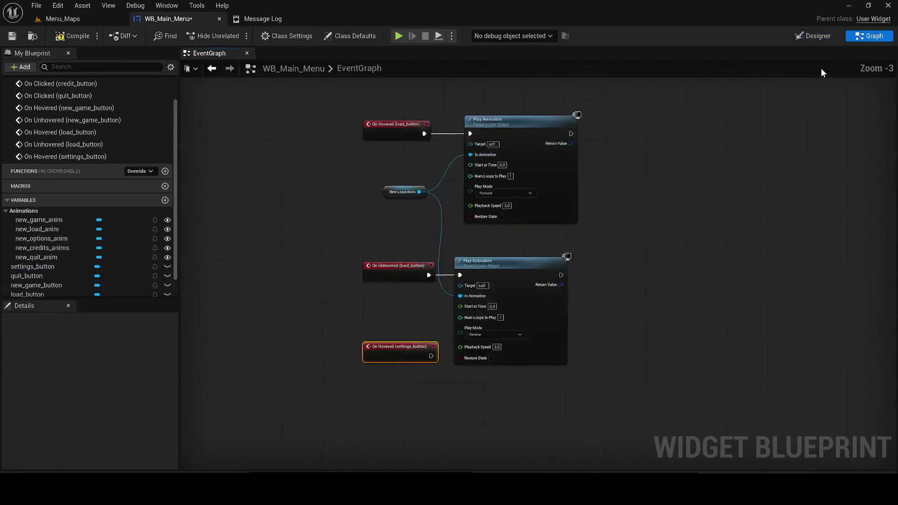
pyautogui.click(812, 36)
pyautogui.scroll(-2, 827, 399)
pyautogui.scroll(-12, 827, 400)
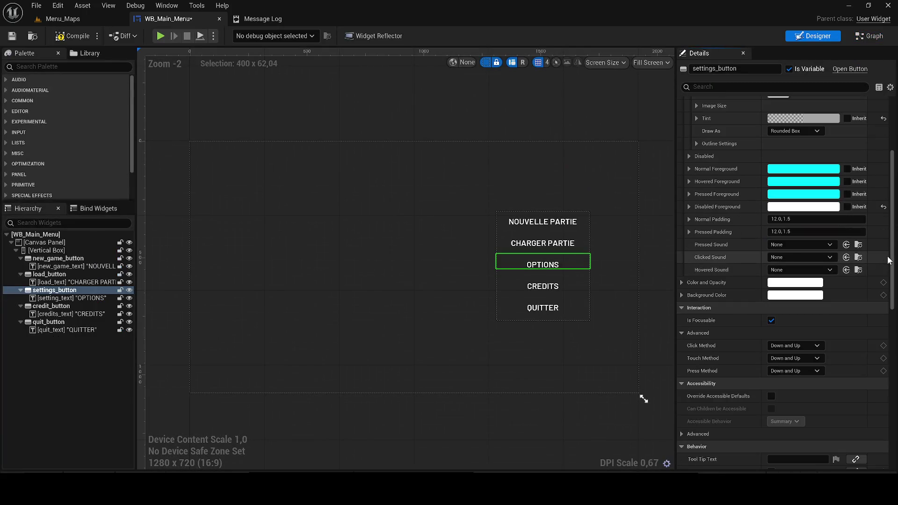
pyautogui.click(792, 463)
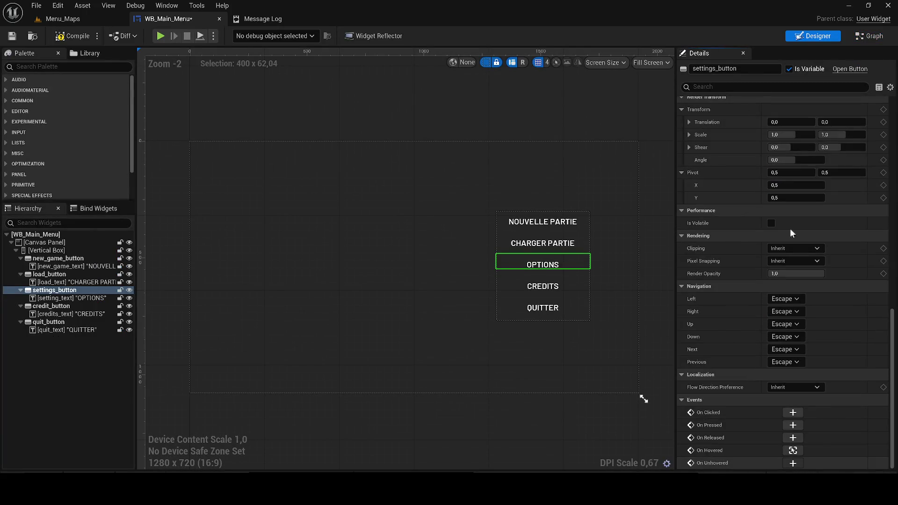
# Arrange the OPTIONS events and paste copies of the two Play Animation nodes
pyautogui.moveTo(479, 380)
pyautogui.mouseDown()
pyautogui.moveTo(421, 216)
pyautogui.moveTo(443, 361)
pyautogui.moveTo(321, 250)
pyautogui.mouseUp()
pyautogui.click(318, 328)
pyautogui.moveTo(318, 328); pyautogui.dragTo(318, 360)
pyautogui.scroll(-3, 408, 279)
pyautogui.moveTo(408, 280); pyautogui.dragTo(374, 159)
pyautogui.hotkey('ctrl', 'c')
pyautogui.hotkey('ctrl', 'v')
pyautogui.scroll(3, 391, 313)
# Wire the OPTIONS events to the pasted Play Animation nodes and connect a new_options_anim getter
pyautogui.moveTo(333, 268)
pyautogui.mouseDown()
pyautogui.moveTo(422, 261)
pyautogui.moveTo(393, 258)
pyautogui.moveTo(447, 175)
pyautogui.mouseUp()
pyautogui.moveTo(428, 261)
pyautogui.mouseDown()
pyautogui.moveTo(428, 302)
pyautogui.moveTo(467, 280)
pyautogui.moveTo(514, 290)
pyautogui.mouseUp()
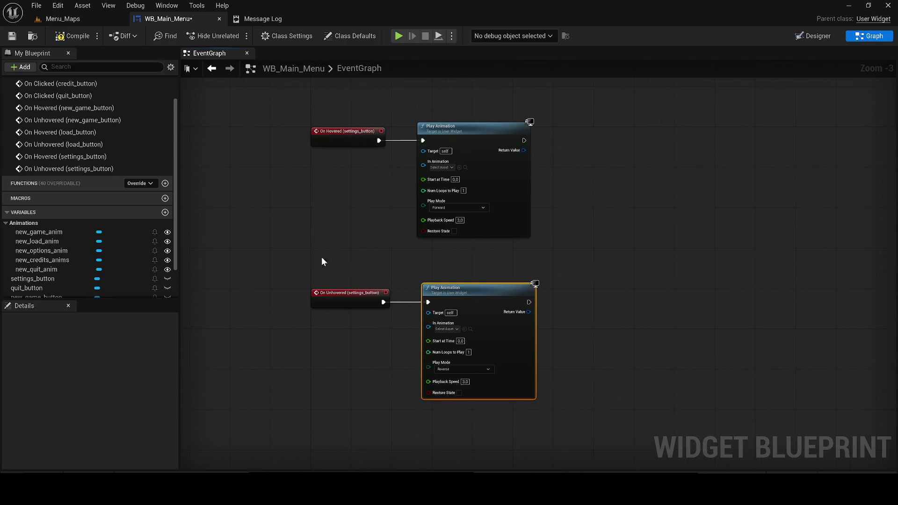
pyautogui.moveTo(94, 250)
pyautogui.mouseDown()
pyautogui.moveTo(341, 192)
pyautogui.moveTo(326, 206)
pyautogui.moveTo(440, 161)
pyautogui.mouseUp()
pyautogui.click(363, 219)
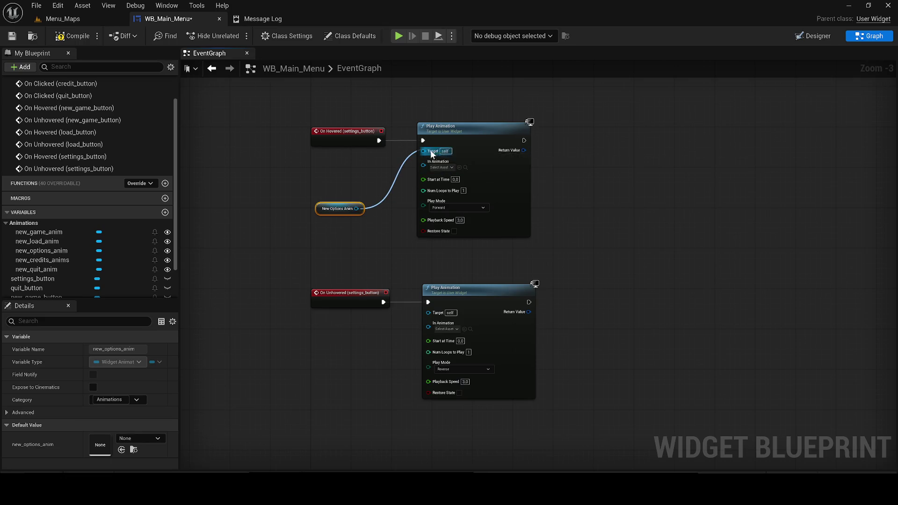
pyautogui.moveTo(357, 208)
pyautogui.mouseDown()
pyautogui.moveTo(372, 217)
pyautogui.moveTo(358, 209)
pyautogui.moveTo(428, 327)
pyautogui.mouseUp()
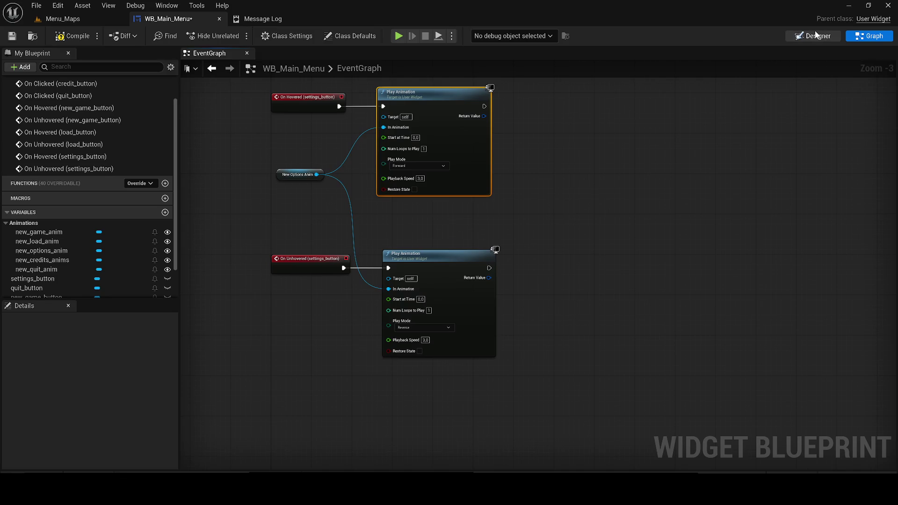
pyautogui.click(815, 36)
pyautogui.click(508, 281)
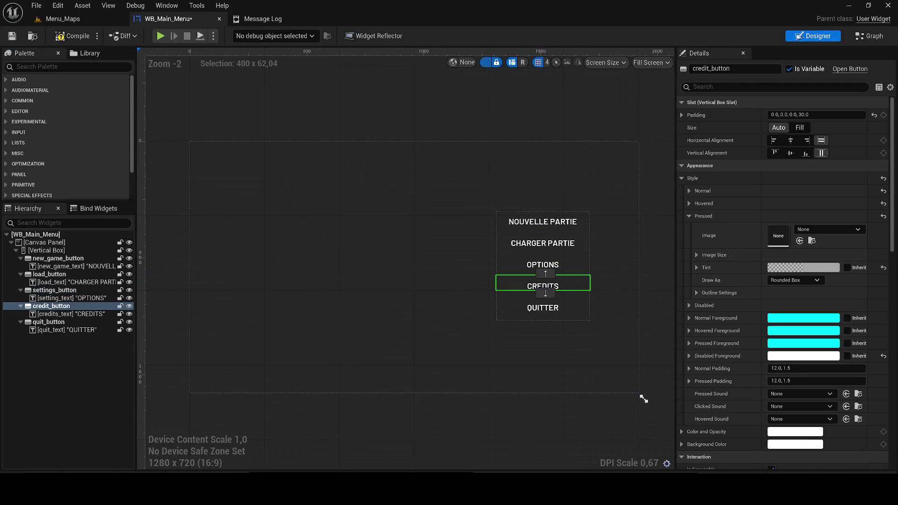
# Add On Hovered and On Unhovered events for credit_button
pyautogui.scroll(-10, 821, 401)
pyautogui.scroll(-5, 821, 401)
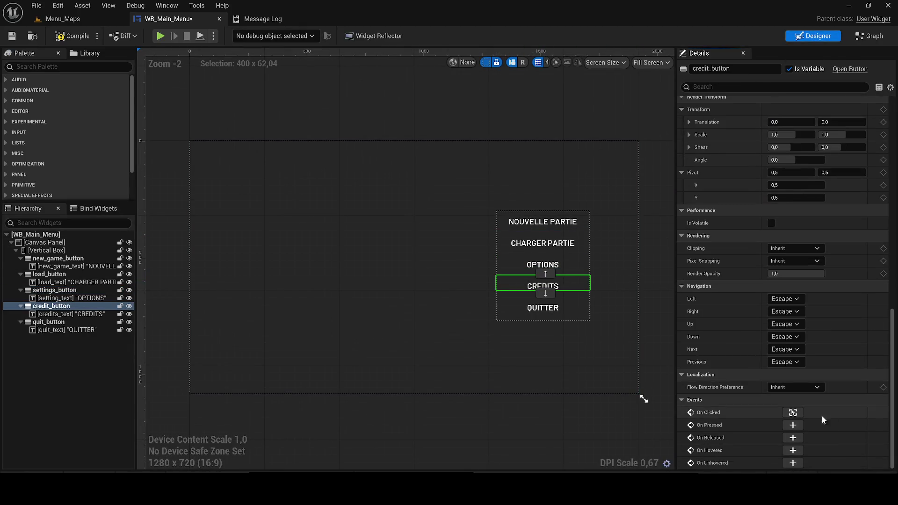
pyautogui.click(792, 449)
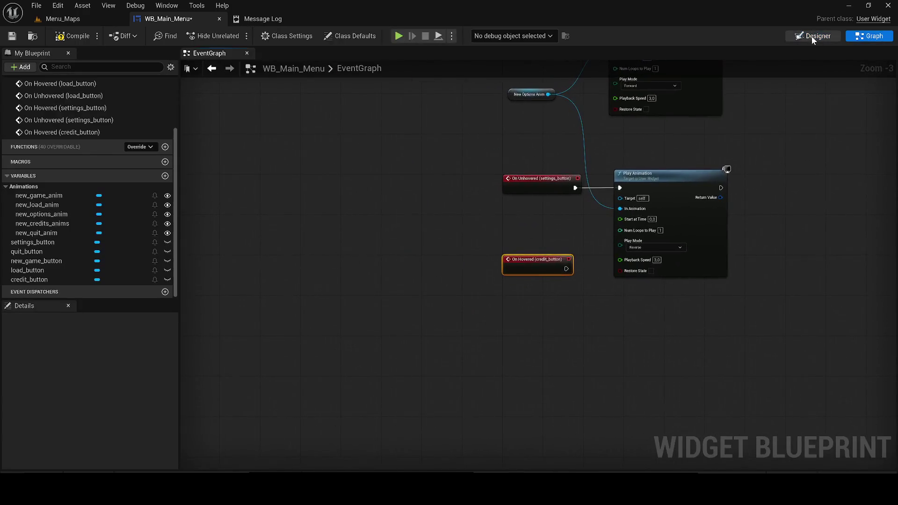
pyautogui.click(816, 36)
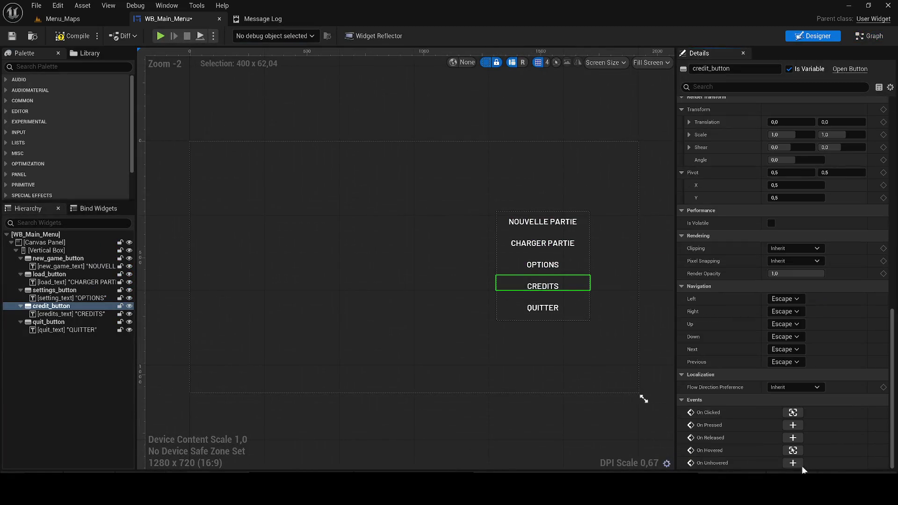
pyautogui.click(792, 463)
# Move the CREDITS events down and paste copies of the OPTIONS Play Animation nodes
pyautogui.scroll(-3, 599, 240)
pyautogui.moveTo(533, 323)
pyautogui.mouseDown()
pyautogui.moveTo(485, 166)
pyautogui.moveTo(484, 248)
pyautogui.moveTo(349, 170)
pyautogui.mouseUp()
pyautogui.moveTo(346, 249)
pyautogui.mouseDown()
pyautogui.moveTo(344, 296)
pyautogui.moveTo(352, 294)
pyautogui.mouseUp()
pyautogui.scroll(-1, 353, 269)
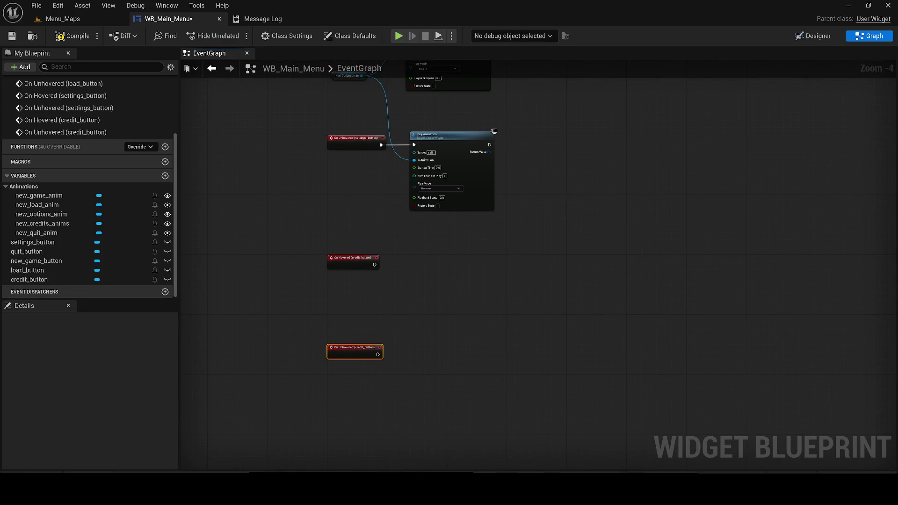
pyautogui.moveTo(541, 290); pyautogui.dragTo(433, 106)
pyautogui.hotkey('ctrl', 'c')
pyautogui.hotkey('ctrl', 'v')
# Wire the CREDITS hover and unhover events to forward and reverse playback with a new_credits_anims getter
pyautogui.moveTo(376, 299)
pyautogui.mouseDown()
pyautogui.moveTo(426, 262)
pyautogui.moveTo(427, 243)
pyautogui.mouseUp()
pyautogui.moveTo(479, 243)
pyautogui.mouseDown()
pyautogui.moveTo(487, 279)
pyautogui.moveTo(468, 294)
pyautogui.mouseUp()
pyautogui.scroll(-3, 468, 294)
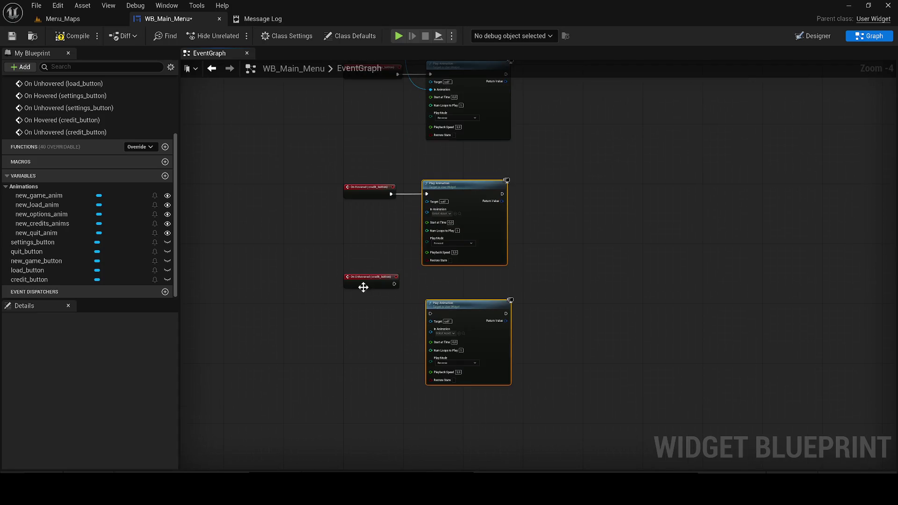
pyautogui.click(364, 311)
pyautogui.moveTo(362, 313); pyautogui.dragTo(428, 313)
pyautogui.moveTo(47, 223)
pyautogui.mouseDown()
pyautogui.moveTo(291, 237)
pyautogui.moveTo(363, 256)
pyautogui.moveTo(427, 209)
pyautogui.mouseUp()
pyautogui.click(381, 269)
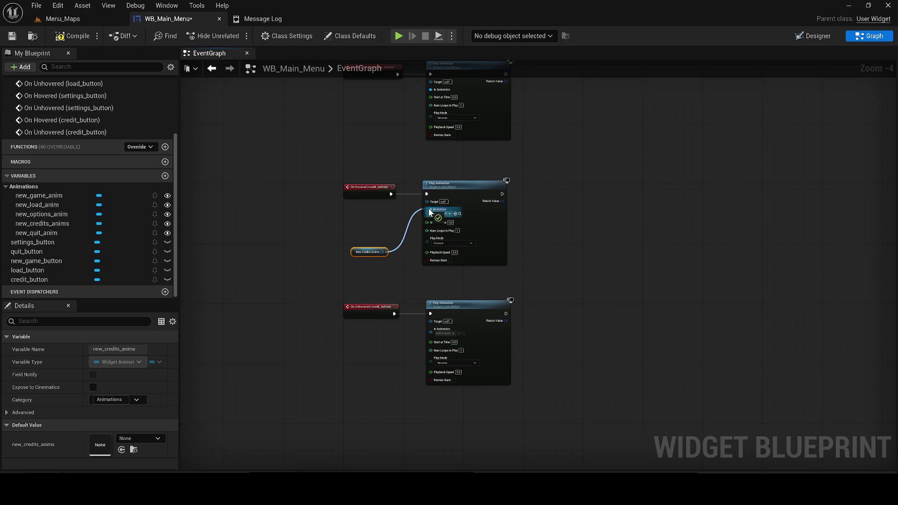
pyautogui.moveTo(382, 253); pyautogui.dragTo(429, 332)
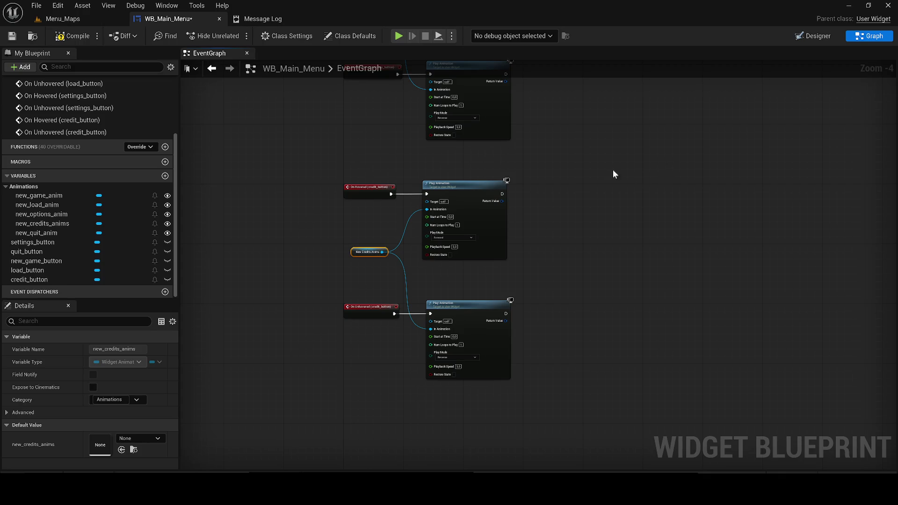
# Select quit_button in Designer and create its On Hovered and On Unhovered graph events
pyautogui.click(813, 36)
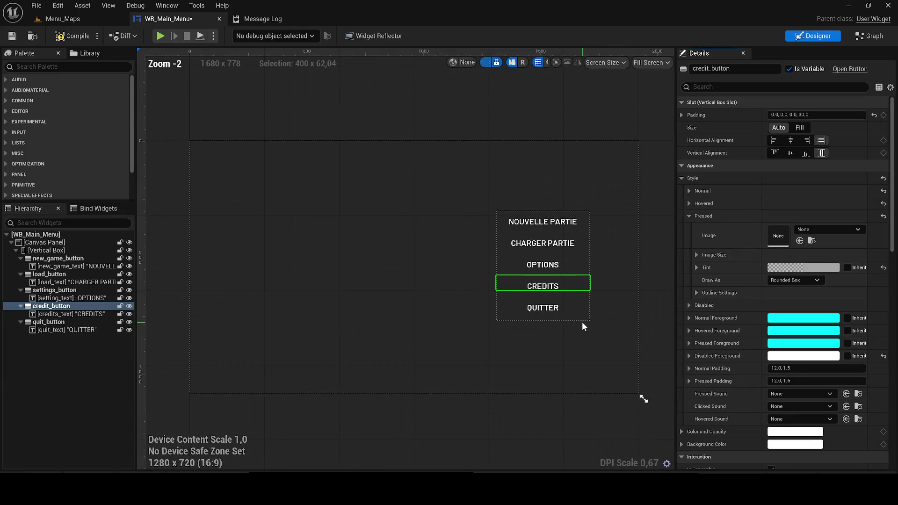
pyautogui.click(521, 309)
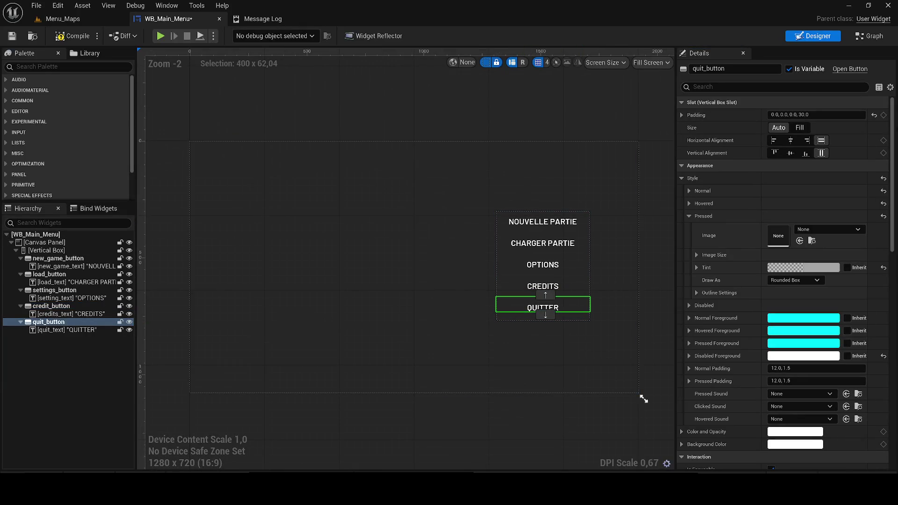
pyautogui.scroll(-10, 873, 338)
pyautogui.scroll(-3, 872, 341)
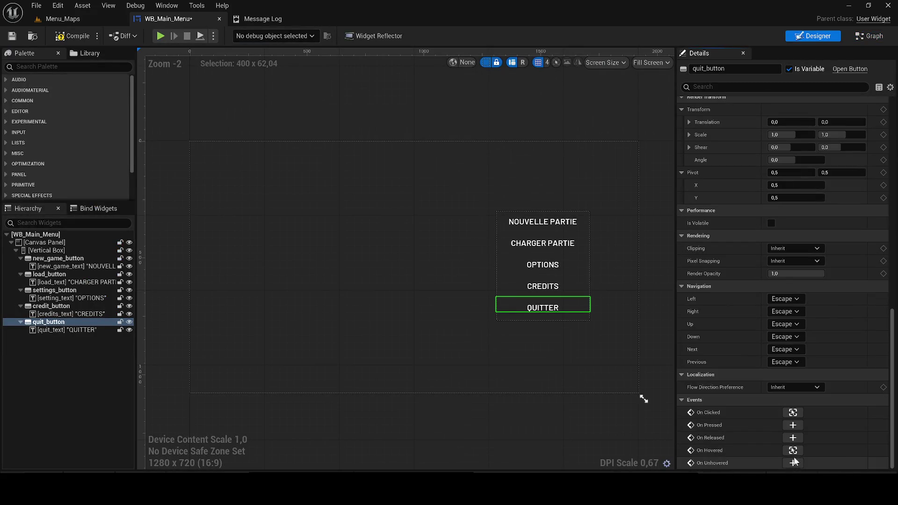
pyautogui.click(793, 463)
pyautogui.moveTo(509, 144)
pyautogui.mouseDown()
pyautogui.moveTo(523, 322)
pyautogui.moveTo(509, 324)
pyautogui.mouseUp()
pyautogui.scroll(-4, 444, 359)
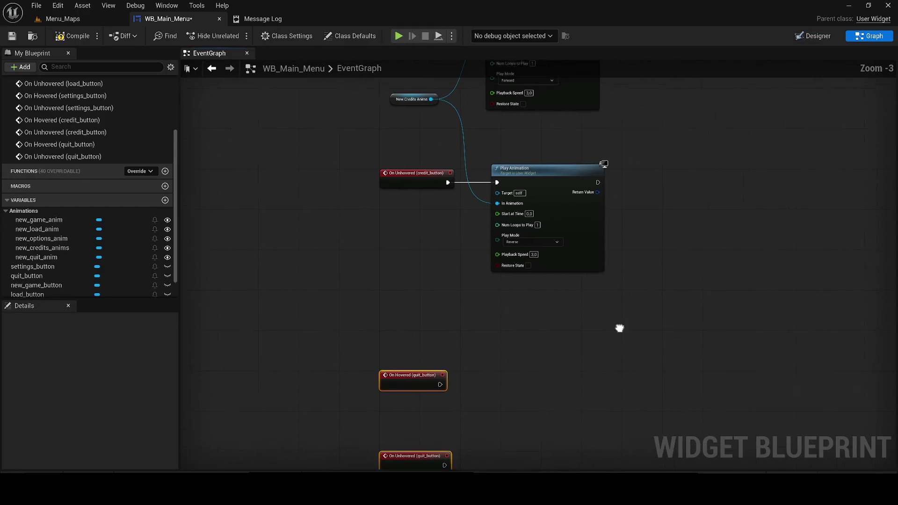
# Duplicate the credits button's two Play Animation nodes and wire them to the quit_button hover events
pyautogui.moveTo(584, 321); pyautogui.dragTo(481, 84)
pyautogui.hotkey('ctrl', 'c')
pyautogui.hotkey('ctrl', 'v')
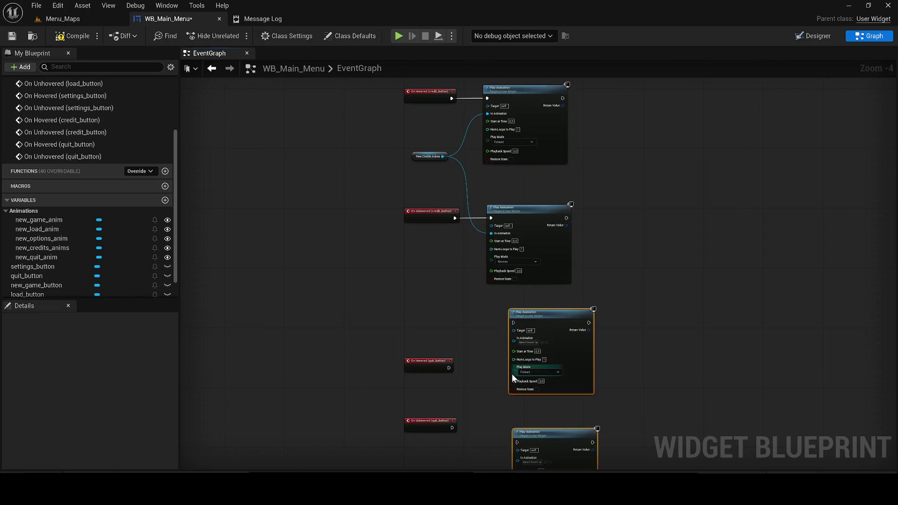
pyautogui.scroll(3, 511, 374)
pyautogui.moveTo(482, 135)
pyautogui.mouseDown()
pyautogui.moveTo(440, 177)
pyautogui.moveTo(454, 177)
pyautogui.moveTo(444, 169)
pyautogui.mouseUp()
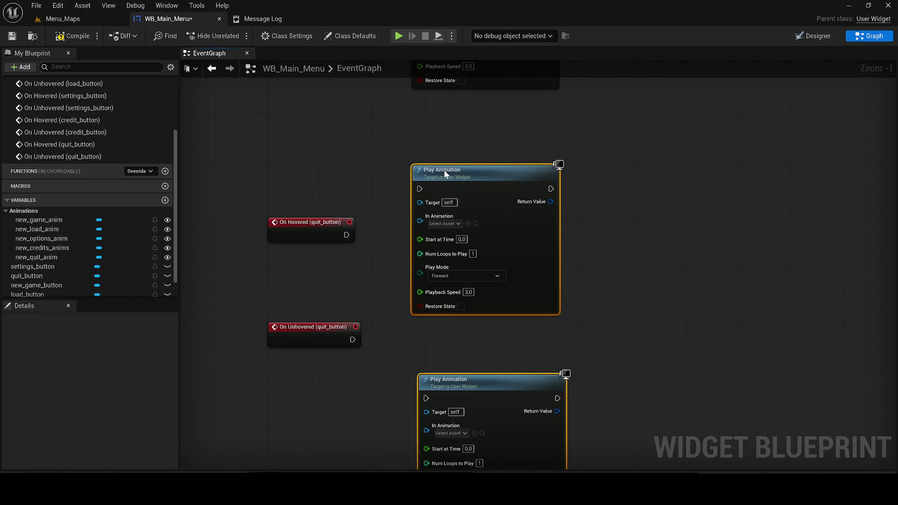
pyautogui.moveTo(310, 298)
pyautogui.mouseDown()
pyautogui.moveTo(310, 250)
pyautogui.moveTo(422, 262)
pyautogui.moveTo(440, 233)
pyautogui.mouseUp()
pyautogui.moveTo(308, 218); pyautogui.dragTo(308, 239)
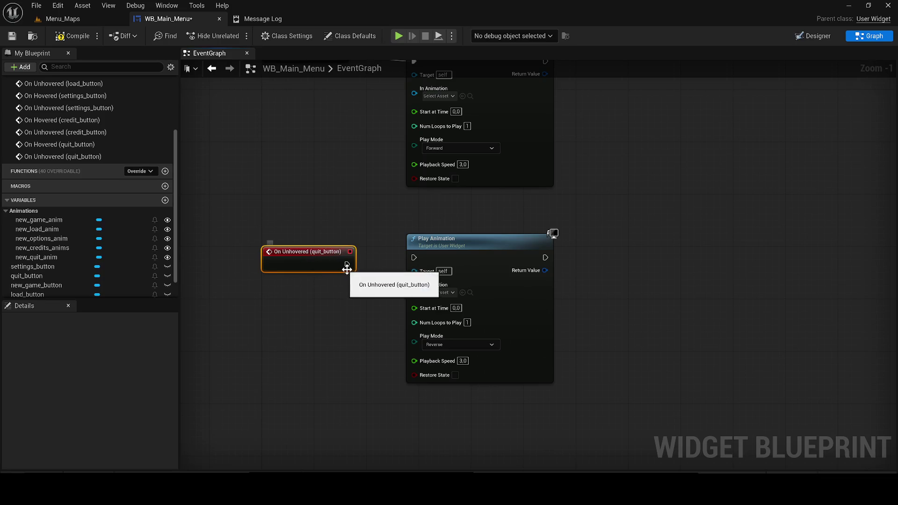
pyautogui.moveTo(347, 264); pyautogui.dragTo(442, 256)
# Feed a new_quit_anim getter into both new Play Animation nodes and return to Menu_Maps
pyautogui.scroll(-1, 346, 220)
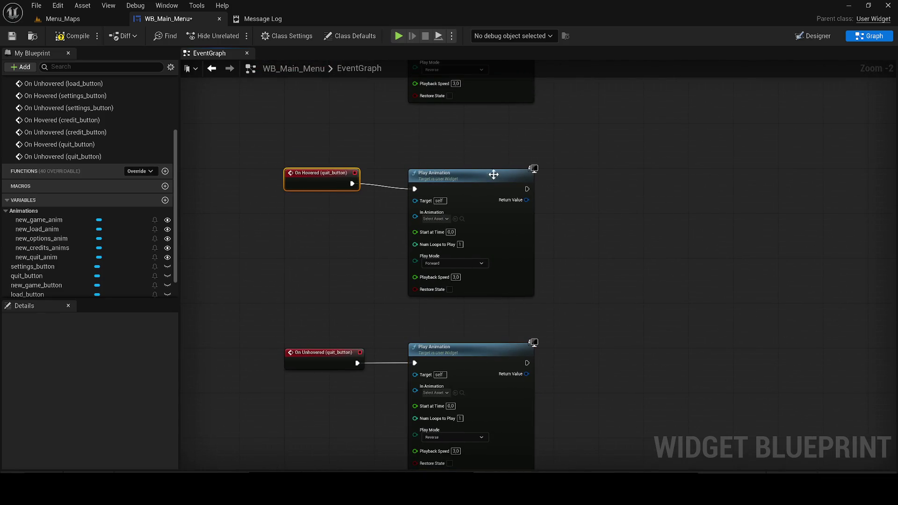
pyautogui.moveTo(498, 172); pyautogui.dragTo(499, 167)
pyautogui.click(349, 254)
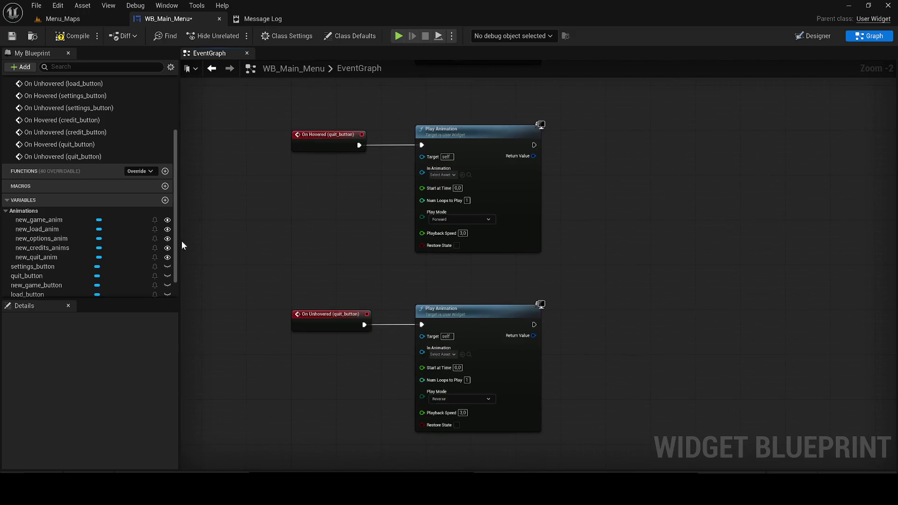
pyautogui.click(32, 260)
pyautogui.moveTo(32, 261); pyautogui.dragTo(423, 172)
pyautogui.click(352, 210)
pyautogui.moveTo(357, 194); pyautogui.dragTo(431, 357)
pyautogui.click(11, 36)
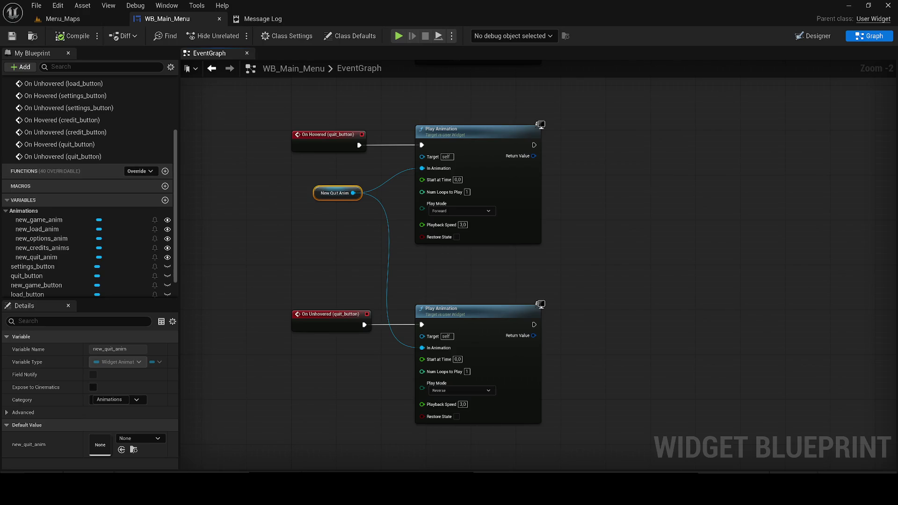
pyautogui.moveTo(325, 206); pyautogui.dragTo(323, 230)
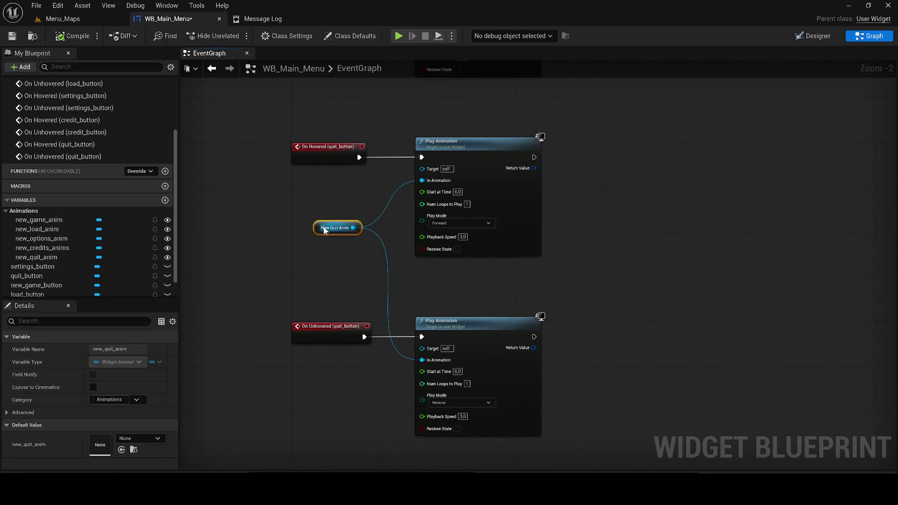
pyautogui.click(47, 21)
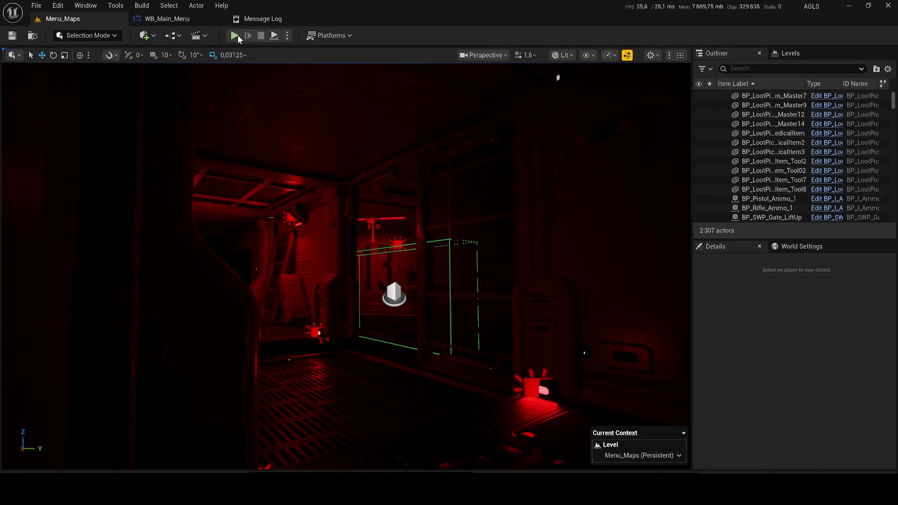
# Play-test the main menu in Menu_Maps, then stop the session
pyautogui.hotkey('alt', 'p')
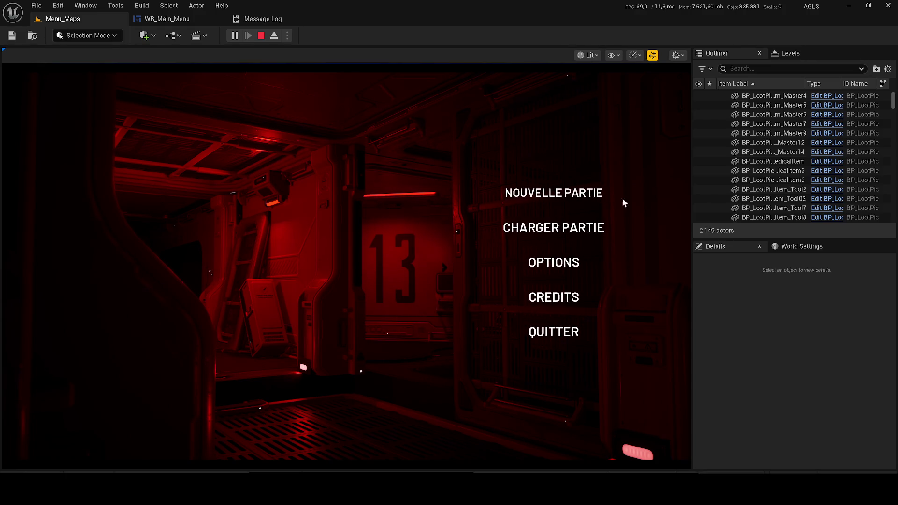
pyautogui.click(261, 36)
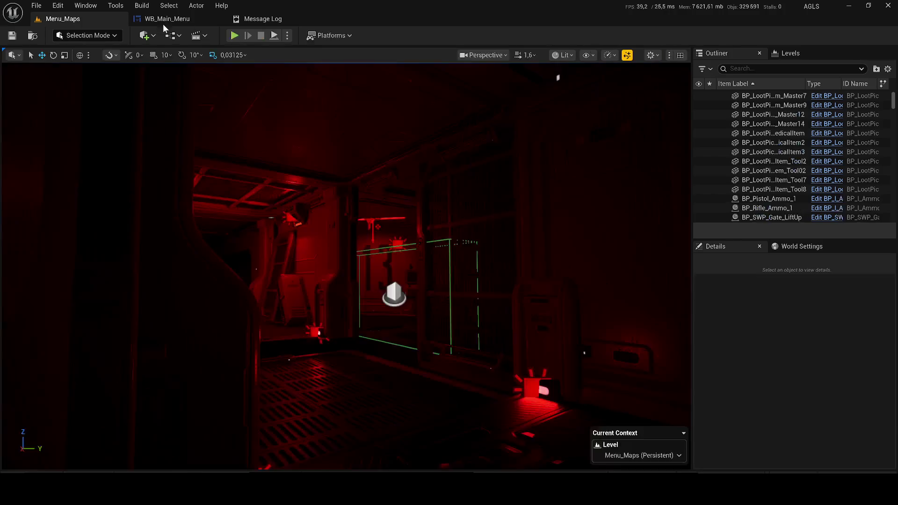
pyautogui.scroll(2, 421, 360)
# Raise both Play Animation nodes' playback speed from 3,0 to 4,0, save, and start Play
pyautogui.click(384, 374)
pyautogui.write('4')
pyautogui.press('Return')
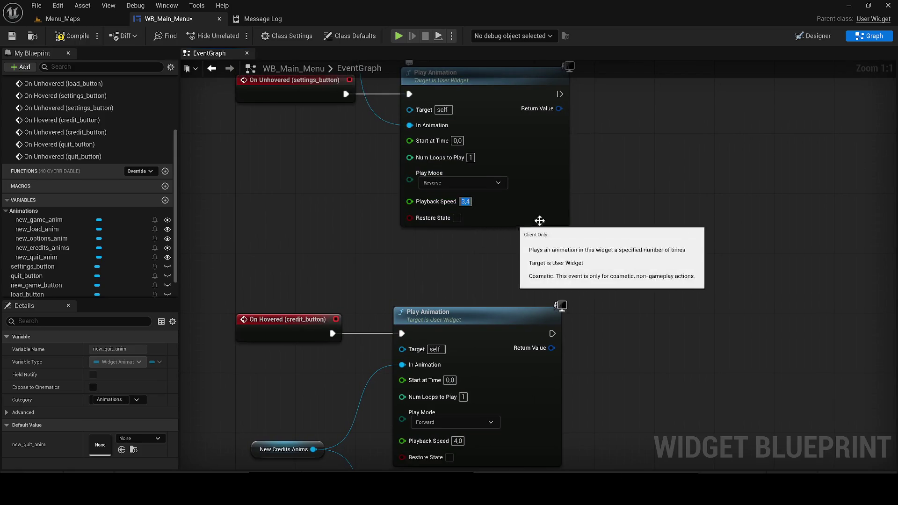
pyautogui.click(447, 250)
pyautogui.write('4')
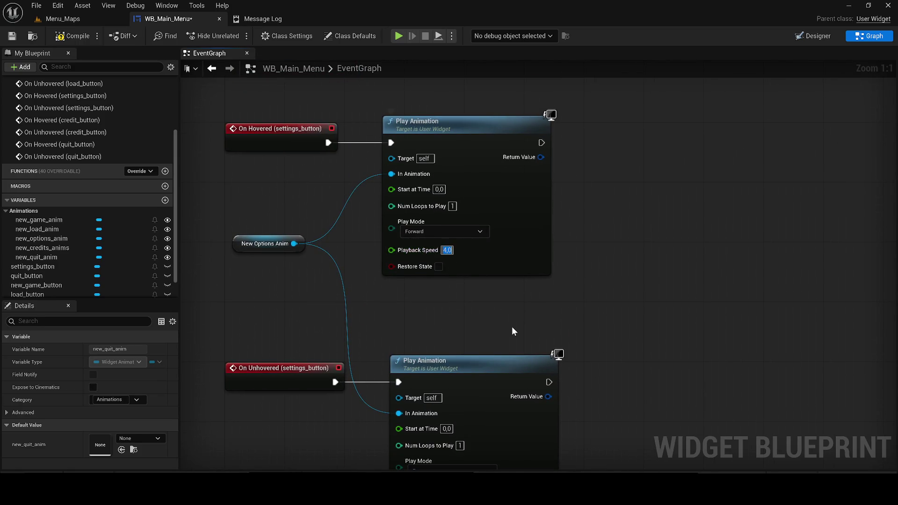
pyautogui.press('Return')
pyautogui.click(12, 37)
pyautogui.click(398, 36)
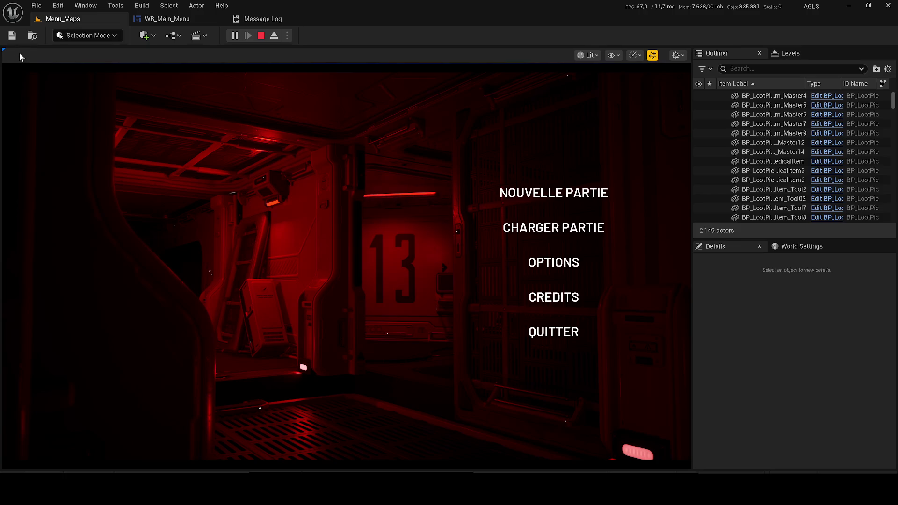
# Stop the Play session and fly the viewport camera through the red-lit corridor
pyautogui.click(261, 35)
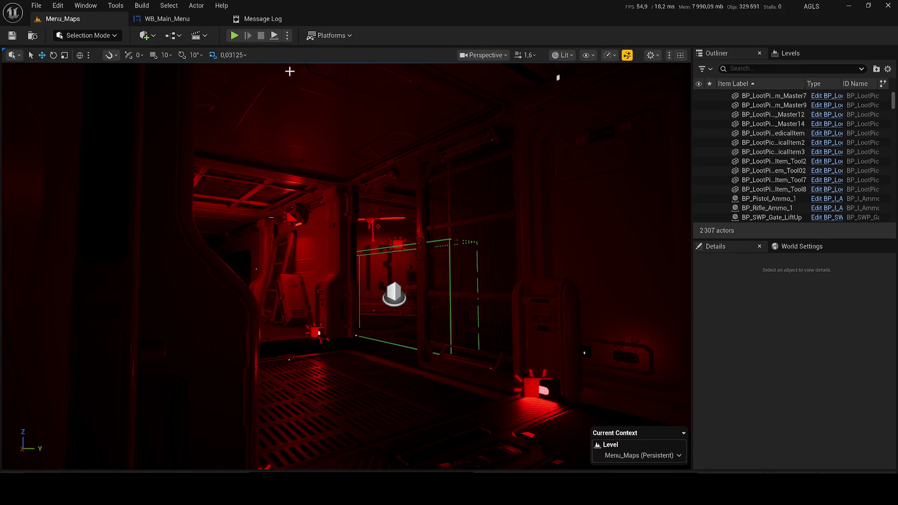
pyautogui.moveTo(292, 124); pyautogui.dragTo(254, 88)
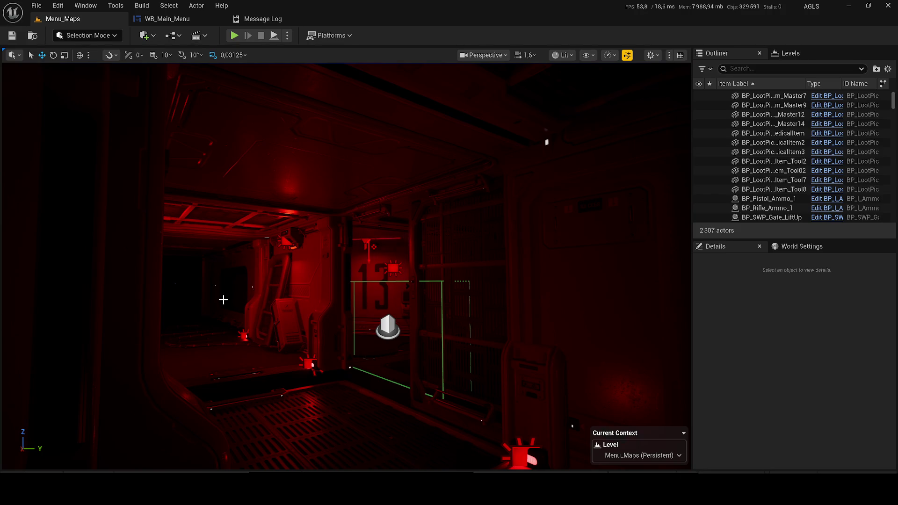
pyautogui.moveTo(526, 237)
pyautogui.mouseDown()
pyautogui.moveTo(525, 281)
pyautogui.moveTo(412, 421)
pyautogui.mouseUp()
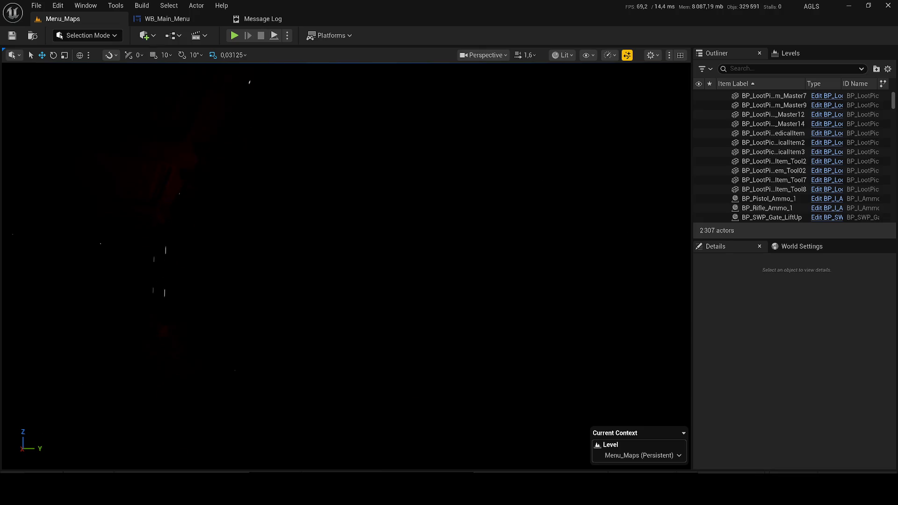
pyautogui.moveTo(346, 262)
pyautogui.mouseDown()
pyautogui.moveTo(366, 261)
pyautogui.moveTo(326, 90)
pyautogui.mouseUp()
pyautogui.click(235, 35)
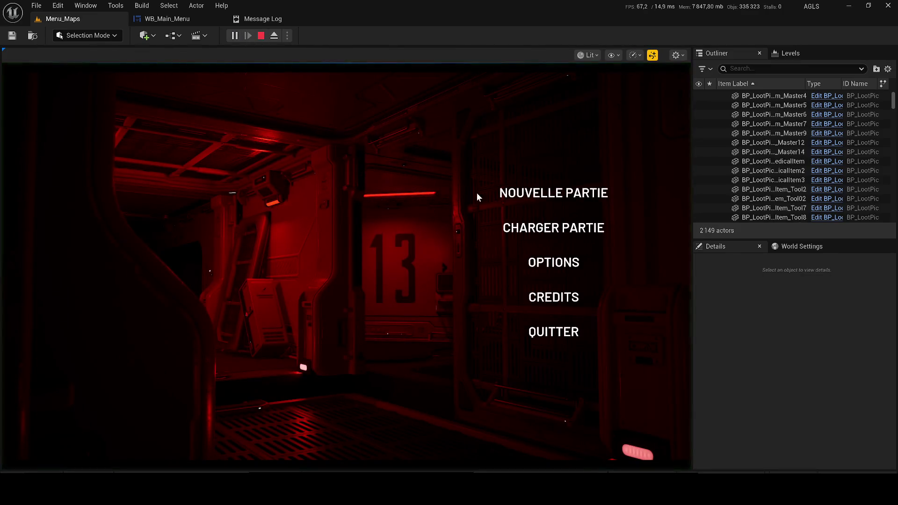
pyautogui.click(554, 331)
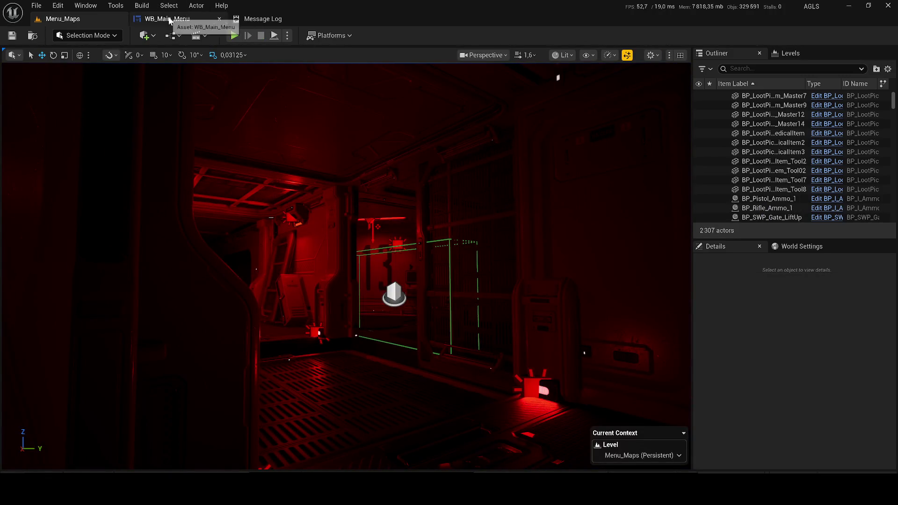
pyautogui.hotkey('alt', 'p')
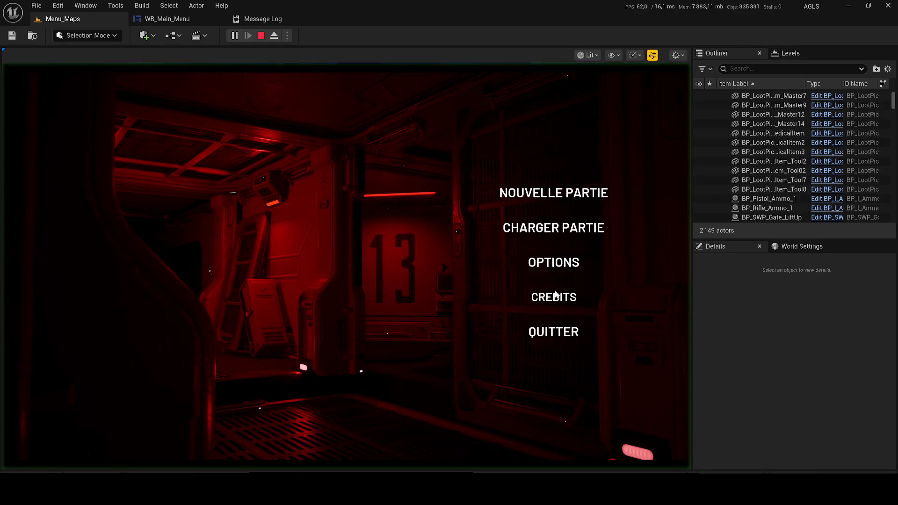
pyautogui.click(553, 297)
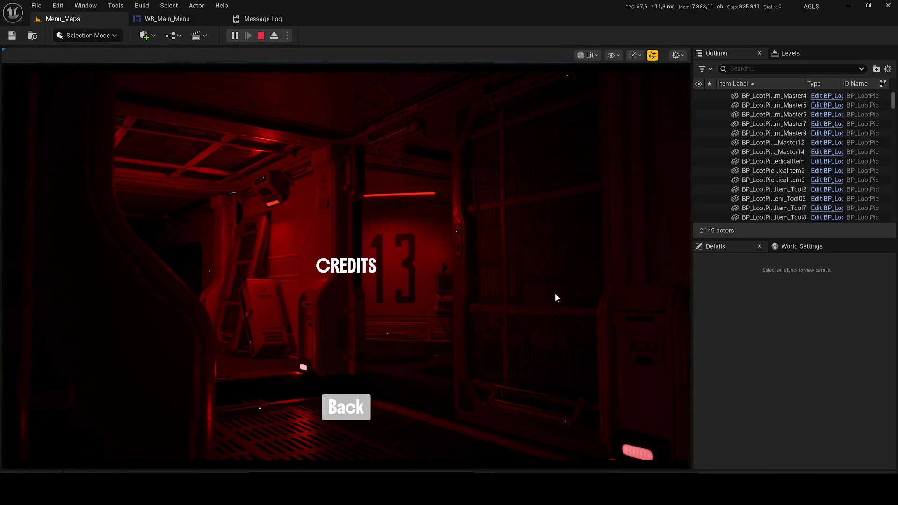
pyautogui.click(340, 404)
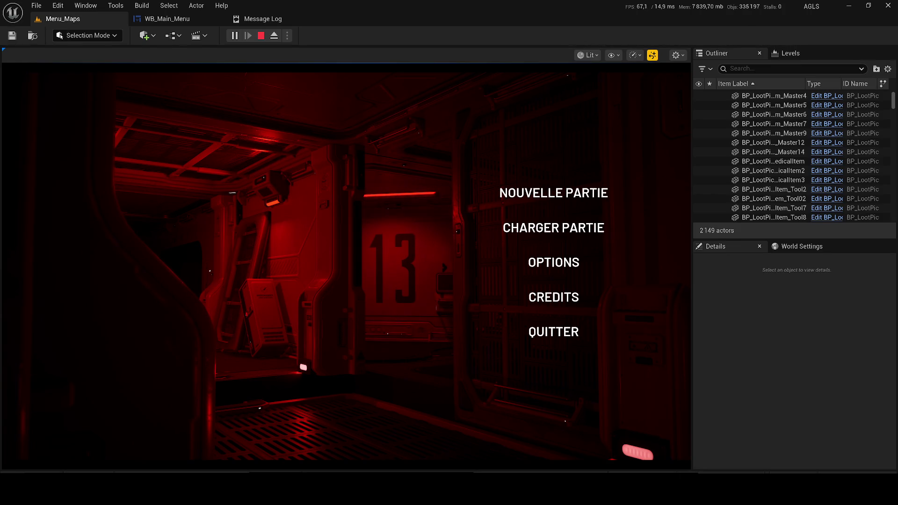
pyautogui.click(261, 35)
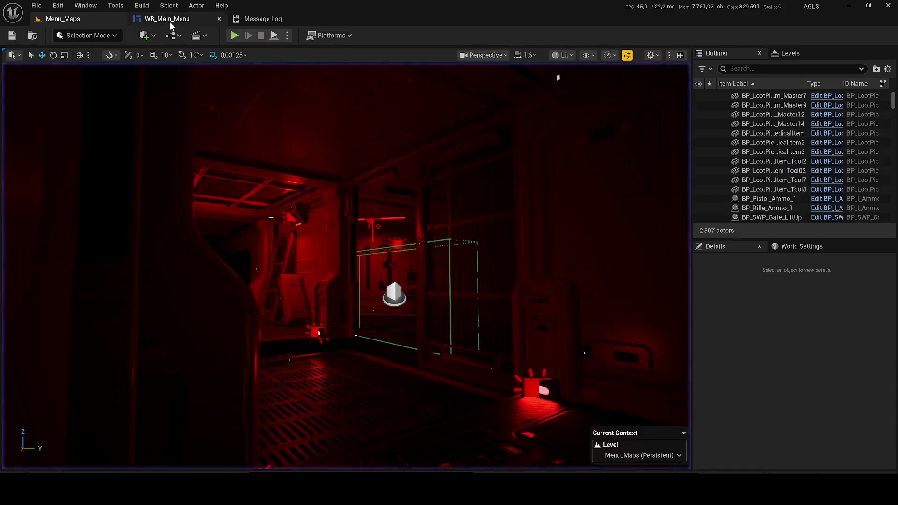
# Search assets for 'menu' and briefly inspect the WB_Menu and Wb_Screen_UI widgets
pyautogui.click(169, 19)
pyautogui.scroll(-5, 487, 259)
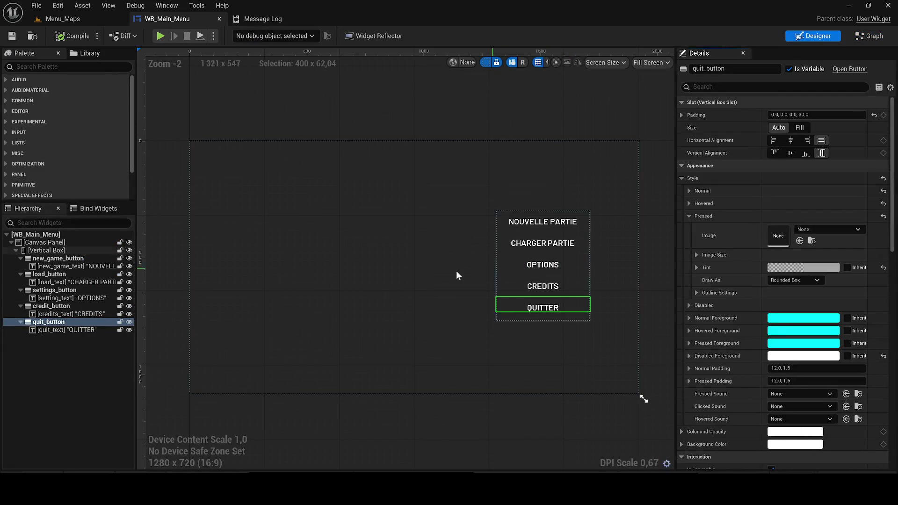
pyautogui.click(73, 472)
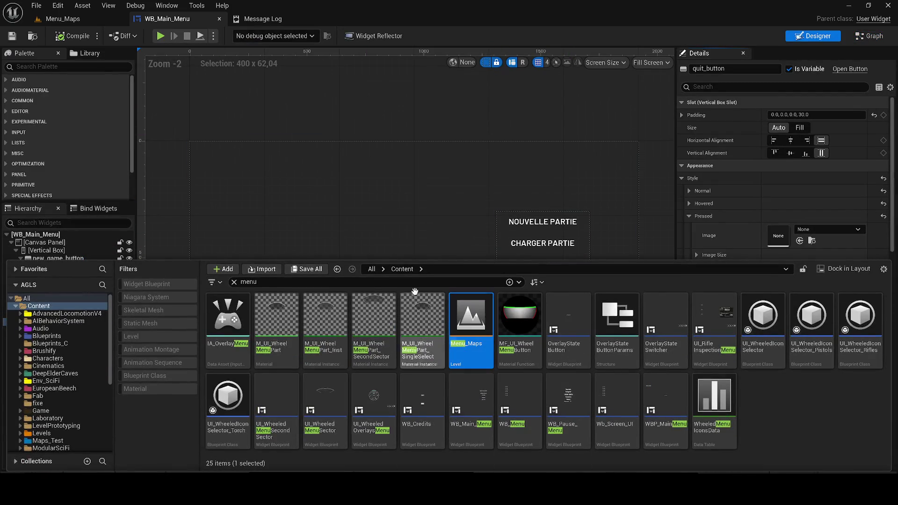
pyautogui.click(369, 282)
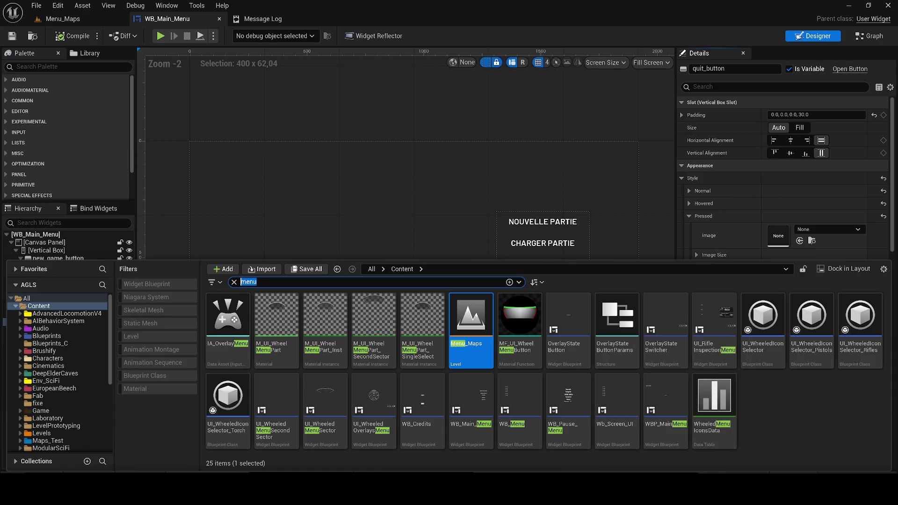
pyautogui.rightClick(539, 403)
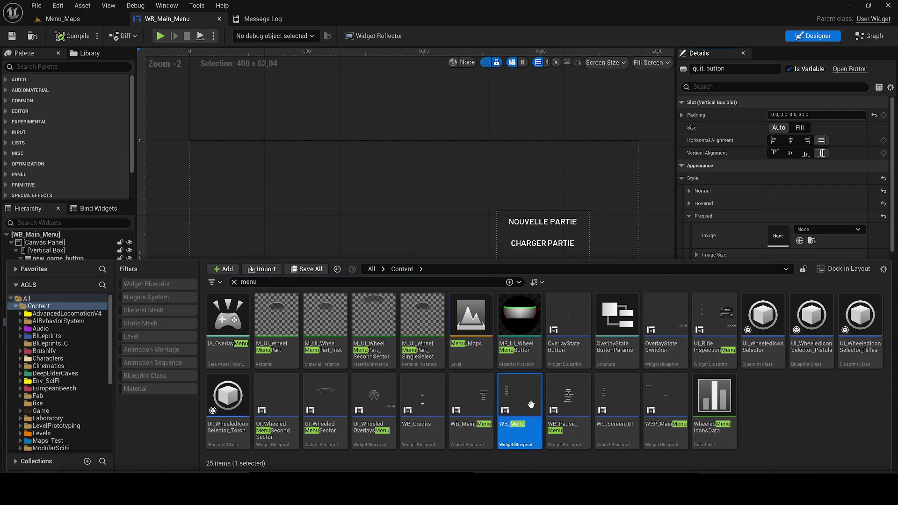
pyautogui.click(561, 262)
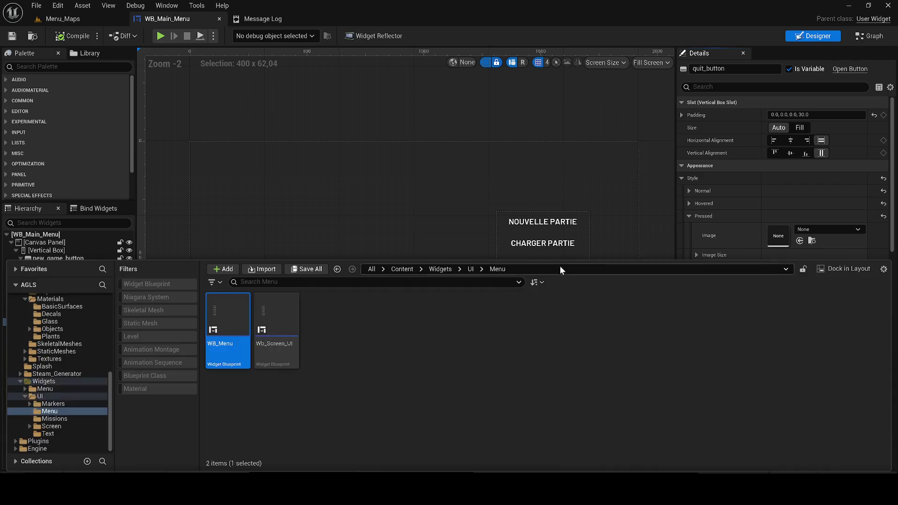
pyautogui.click(453, 396)
pyautogui.doubleClick(228, 327)
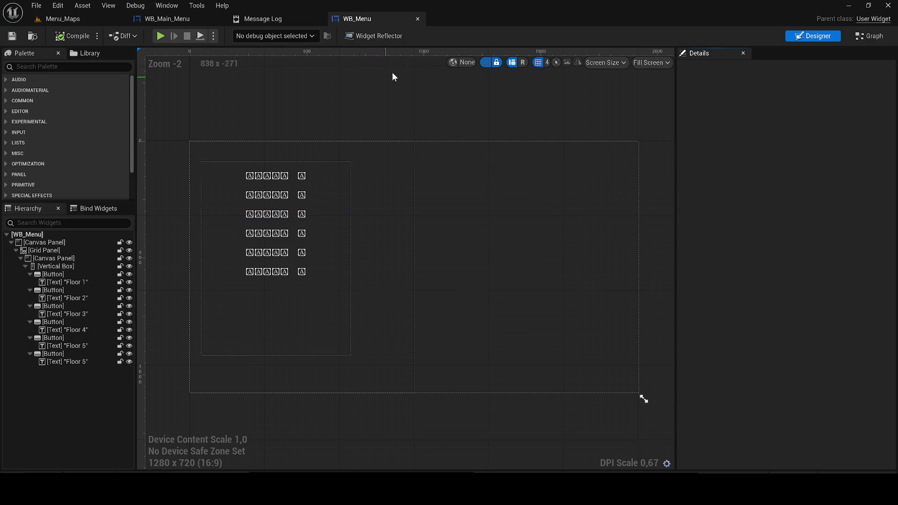
pyautogui.click(171, 19)
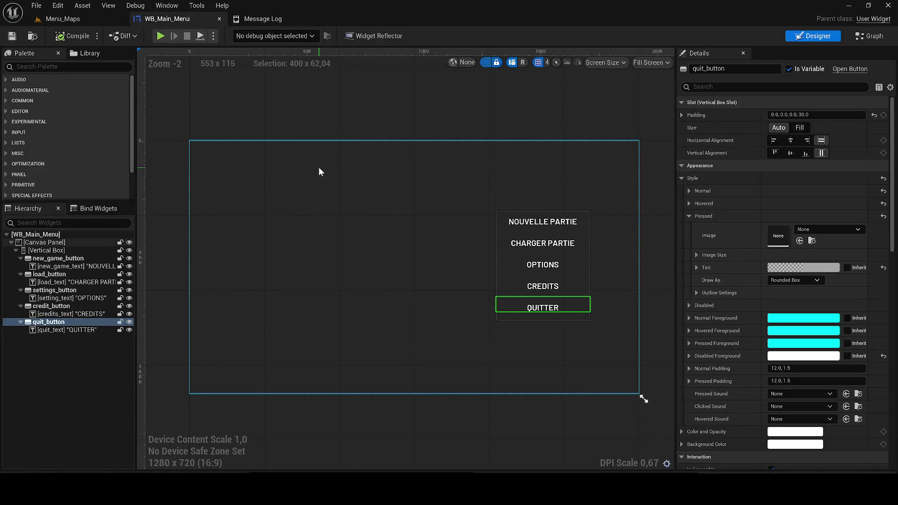
pyautogui.hotkey('ctrl', 'space')
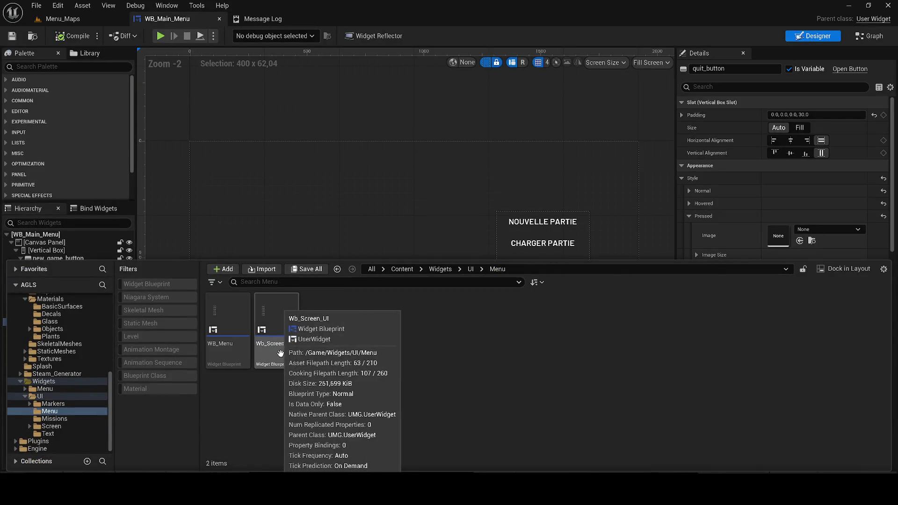
pyautogui.doubleClick(296, 360)
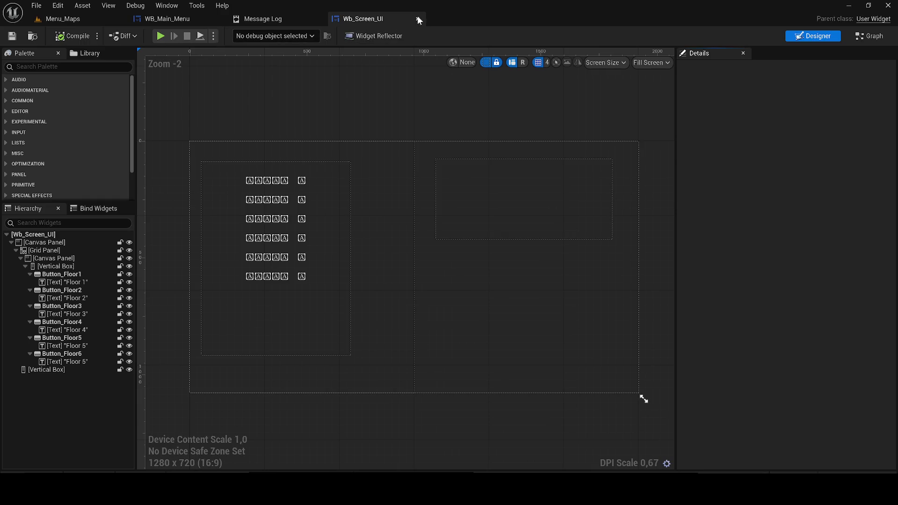
pyautogui.click(417, 19)
pyautogui.click(166, 19)
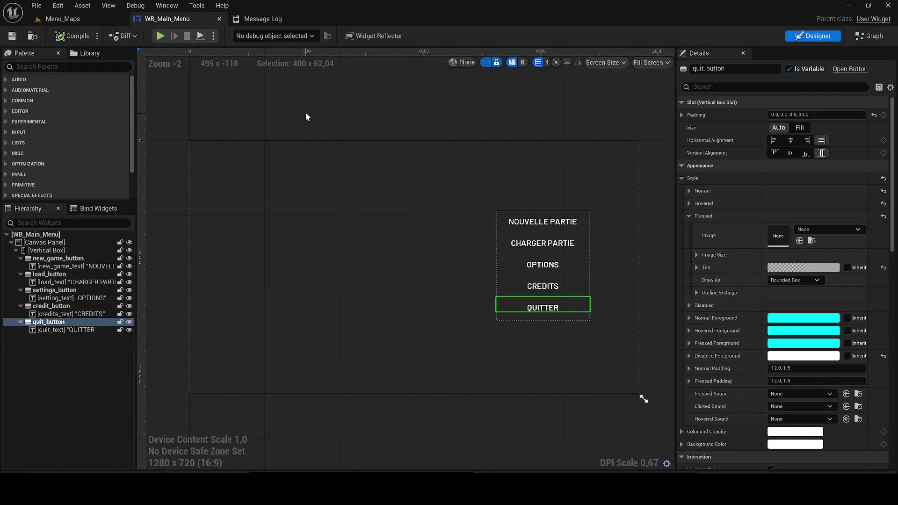
# Browse to Content/Widgets/Menu, open WB_Credits, and select its CREDITS title text
pyautogui.hotkey('ctrl', 'space')
pyautogui.click(471, 269)
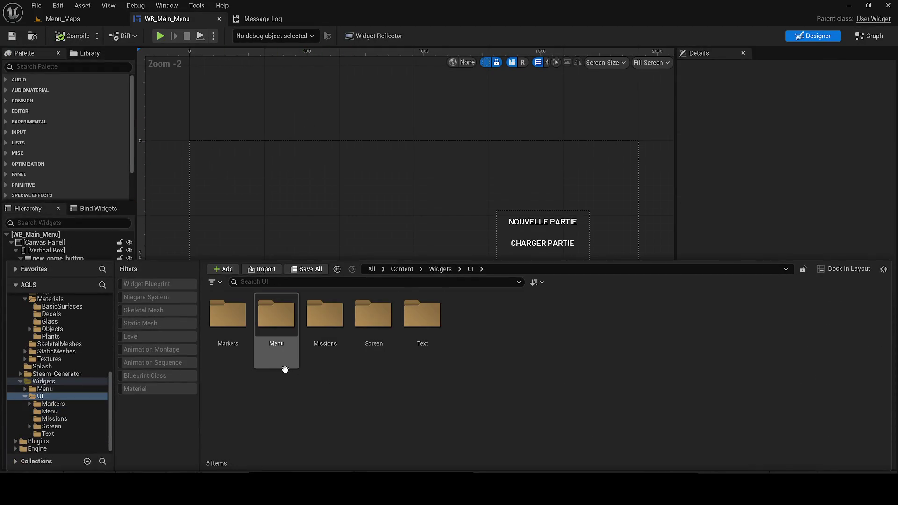
pyautogui.click(440, 269)
pyautogui.doubleClick(276, 313)
pyautogui.click(440, 269)
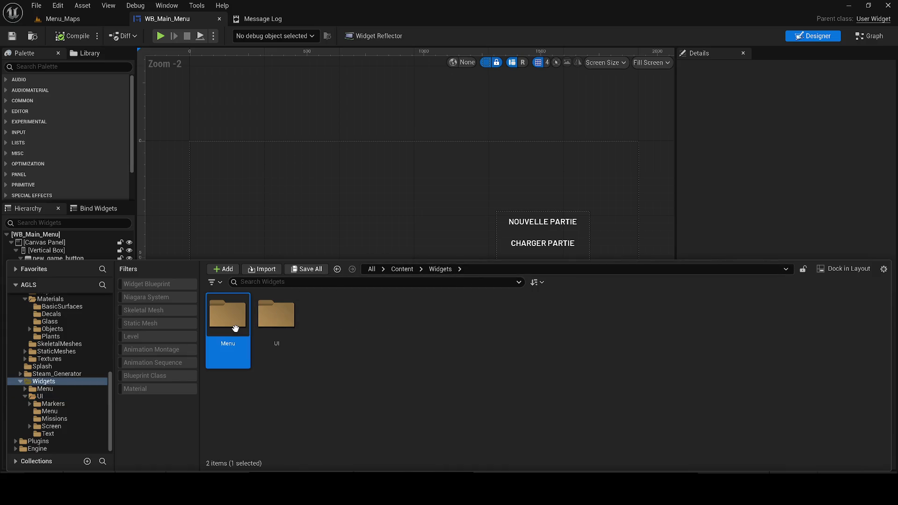
pyautogui.doubleClick(227, 313)
pyautogui.click(274, 345)
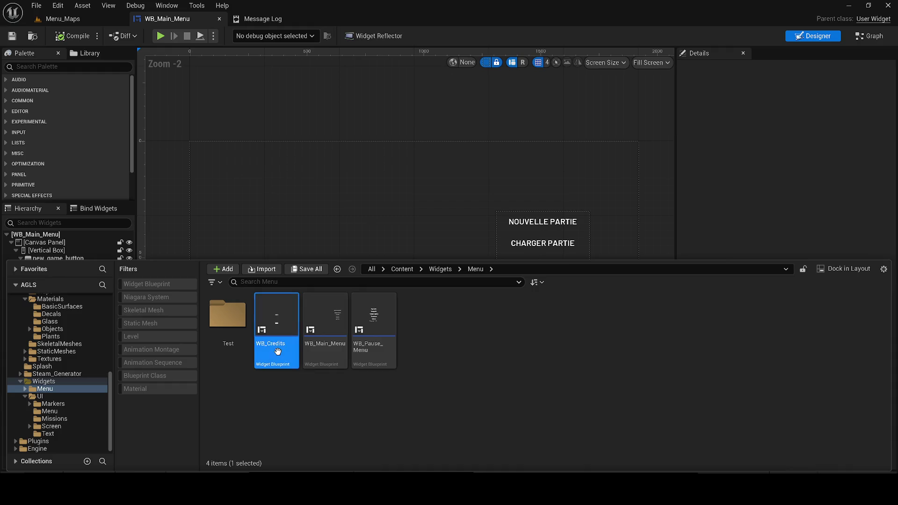
pyautogui.click(403, 146)
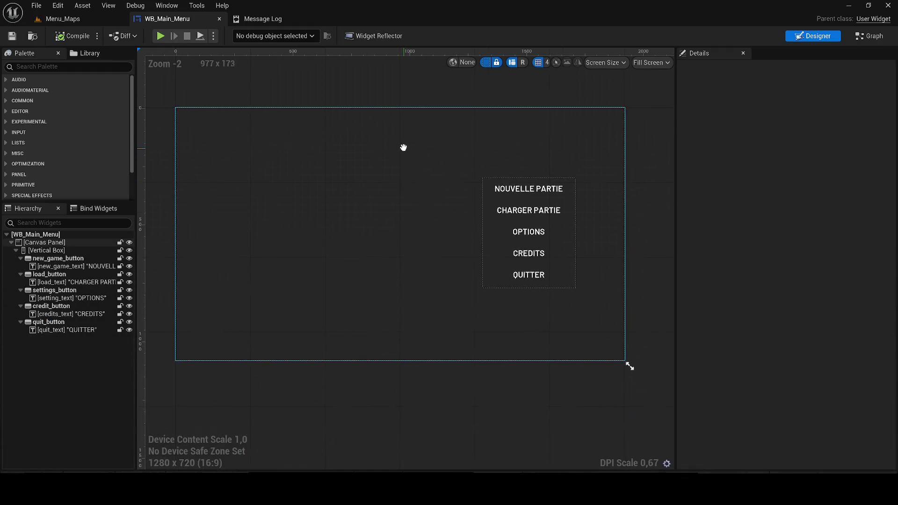
pyautogui.hotkey('ctrl', 'space')
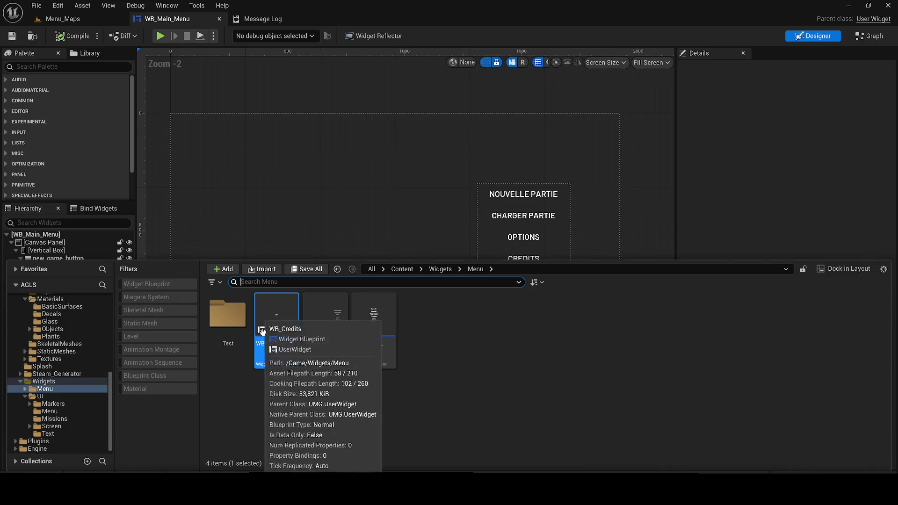
pyautogui.doubleClick(268, 305)
pyautogui.scroll(1, 336, 243)
pyautogui.click(379, 258)
pyautogui.click(379, 259)
# Anchor the CREDITS title to the top centre with Position X set to 0
pyautogui.click(66, 251)
pyautogui.scroll(1, 217, 273)
pyautogui.scroll(1, 589, 406)
pyautogui.scroll(-1, 160, 260)
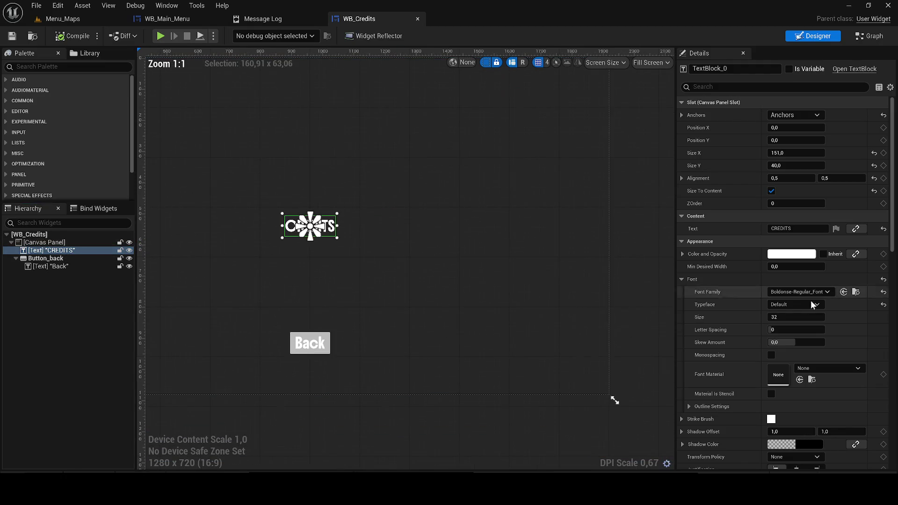
pyautogui.scroll(1, 624, 305)
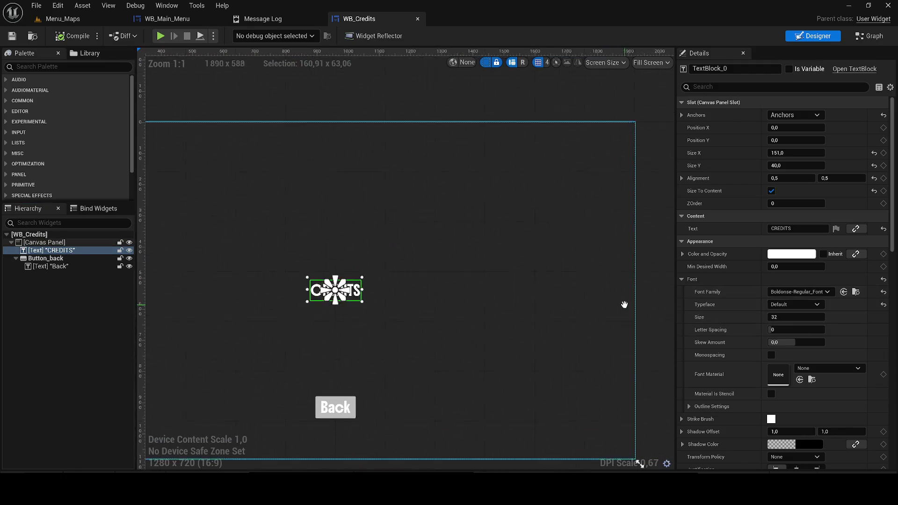
pyautogui.click(777, 113)
pyautogui.click(811, 144)
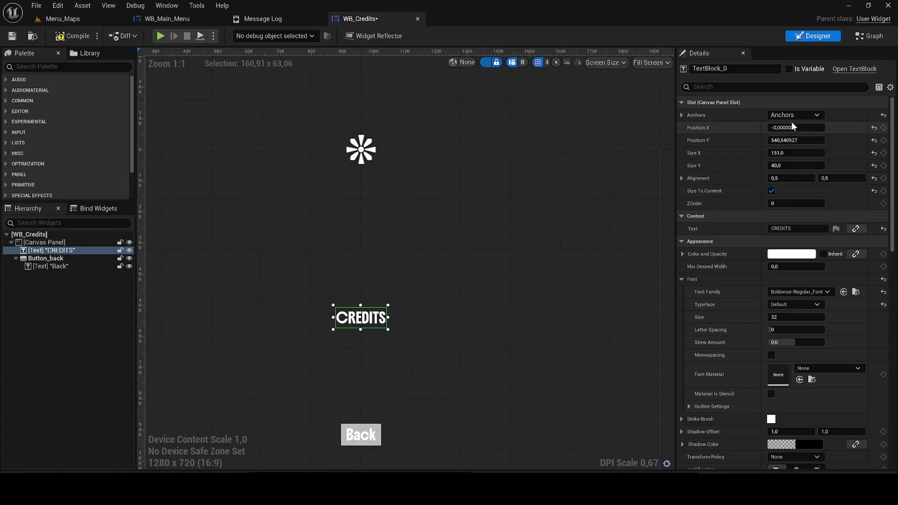
pyautogui.click(795, 140)
pyautogui.write('0')
pyautogui.press('Return')
pyautogui.click(785, 127)
pyautogui.write('0')
pyautogui.press('Return')
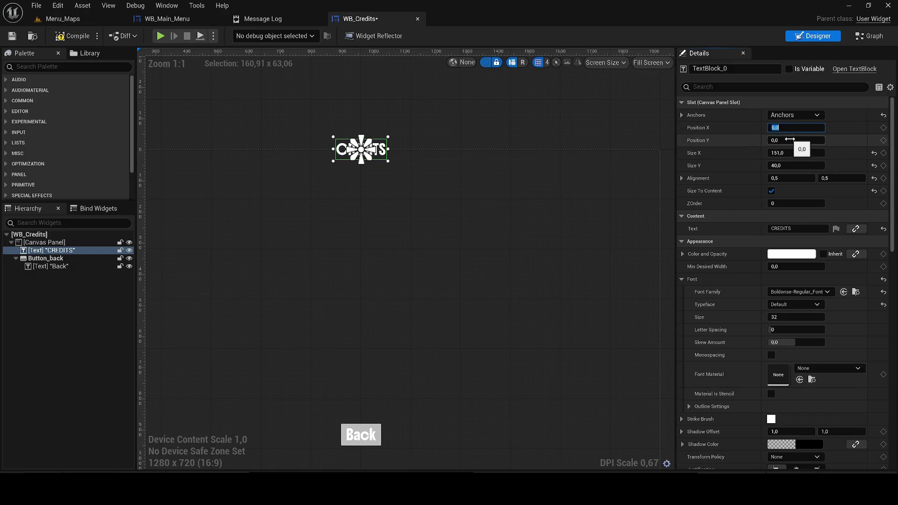
pyautogui.press('Return')
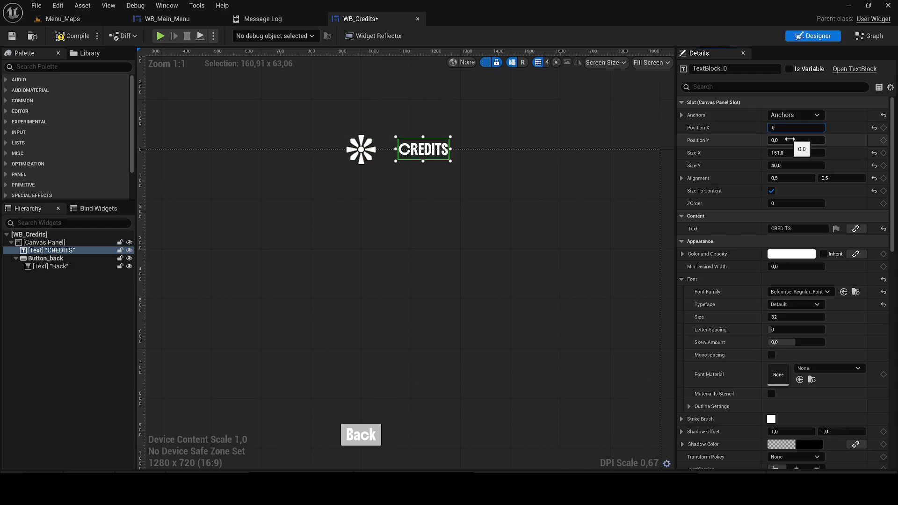
# Set the CREDITS title's size to 0 × 0 and its Position Y to 200
pyautogui.click(789, 153)
pyautogui.write('500')
pyautogui.press('Return')
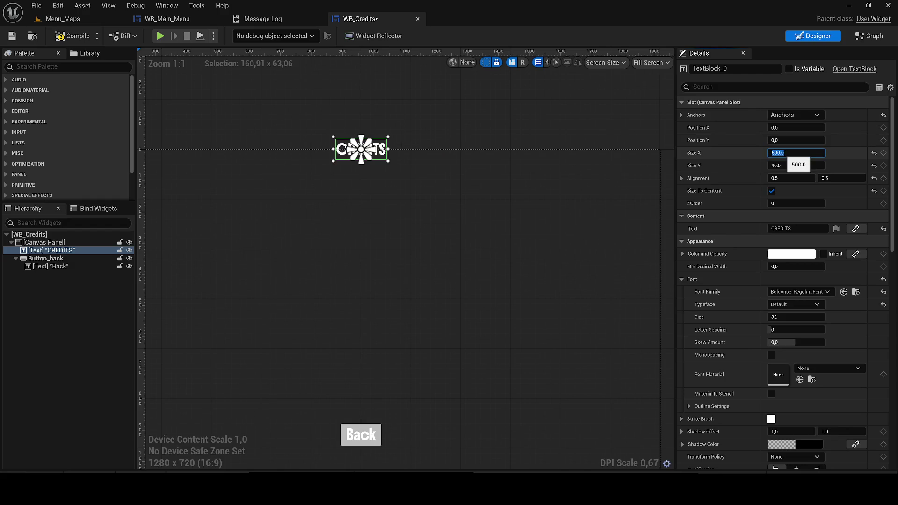
pyautogui.write('0')
pyautogui.press('Tab')
pyautogui.write('0')
pyautogui.press('Return')
pyautogui.click(782, 139)
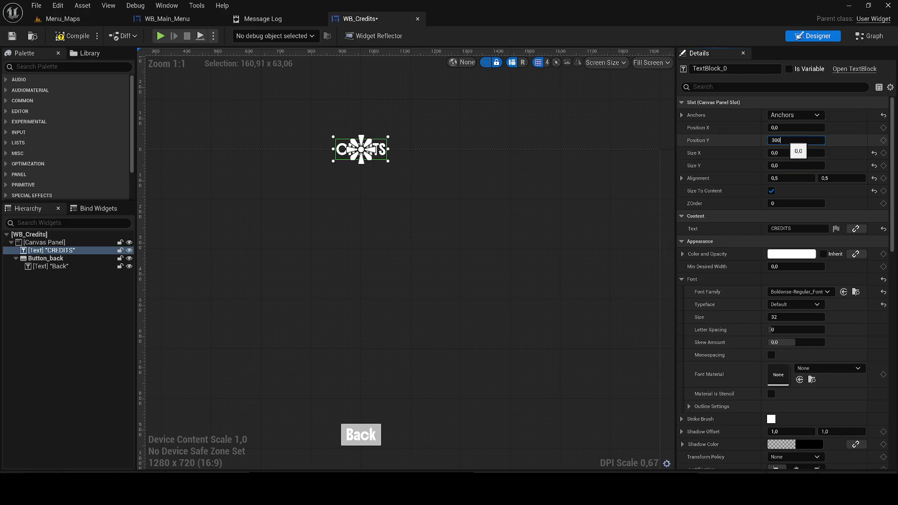
pyautogui.write('0')
pyautogui.press('Return')
pyautogui.write('200')
pyautogui.press('Return')
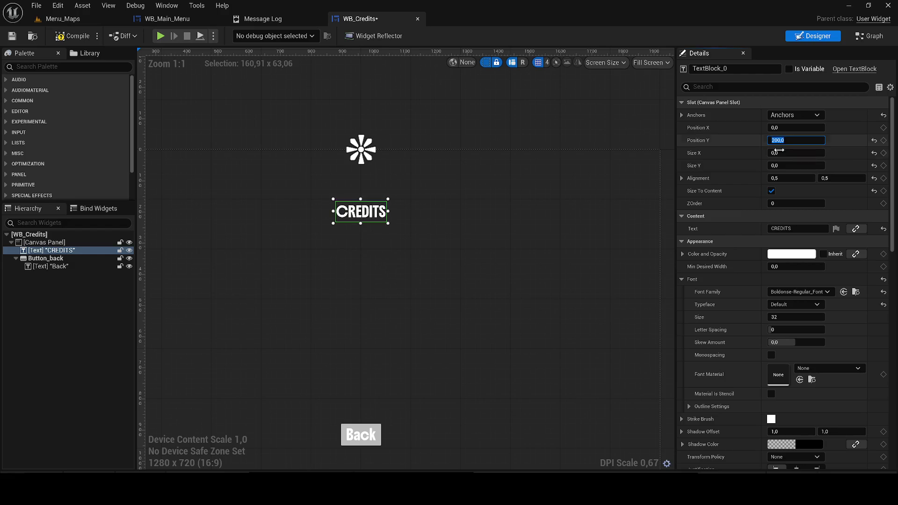
pyautogui.scroll(-2, 374, 354)
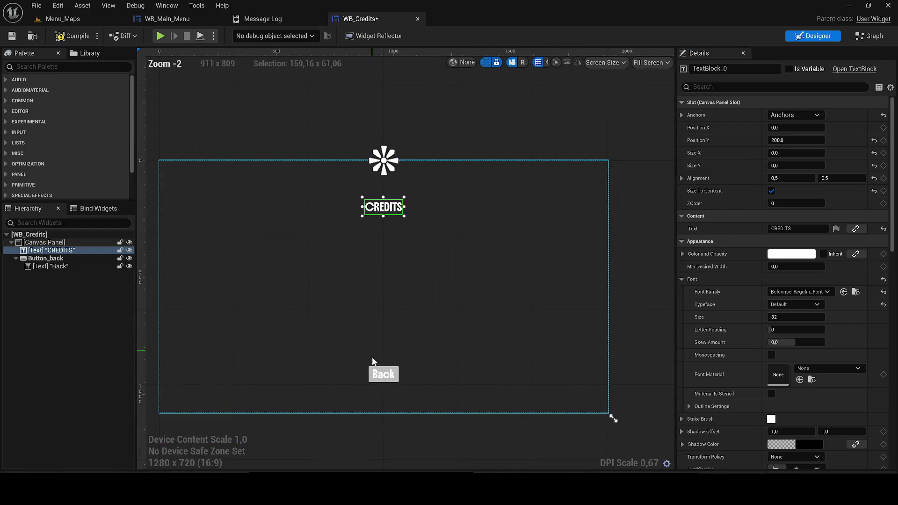
pyautogui.click(41, 258)
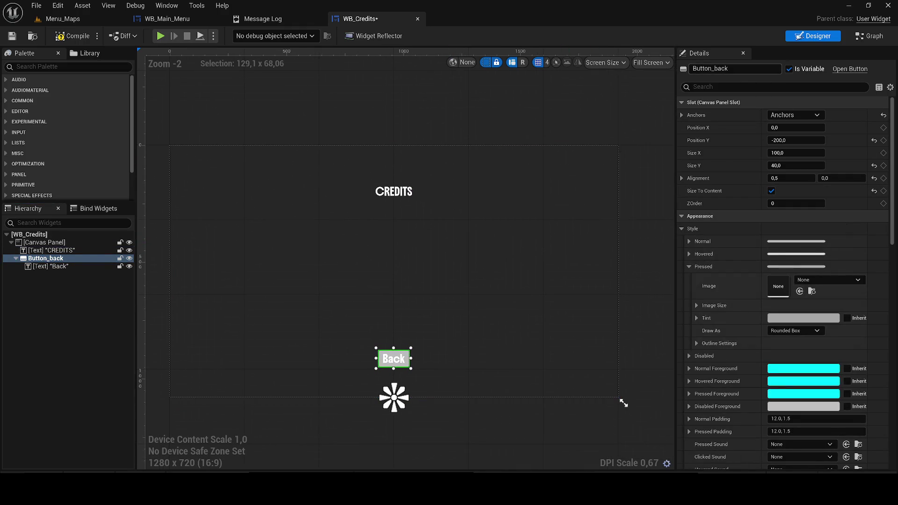
# Anchor the Back button to the left edge at Position X 130, Y -100
pyautogui.click(794, 115)
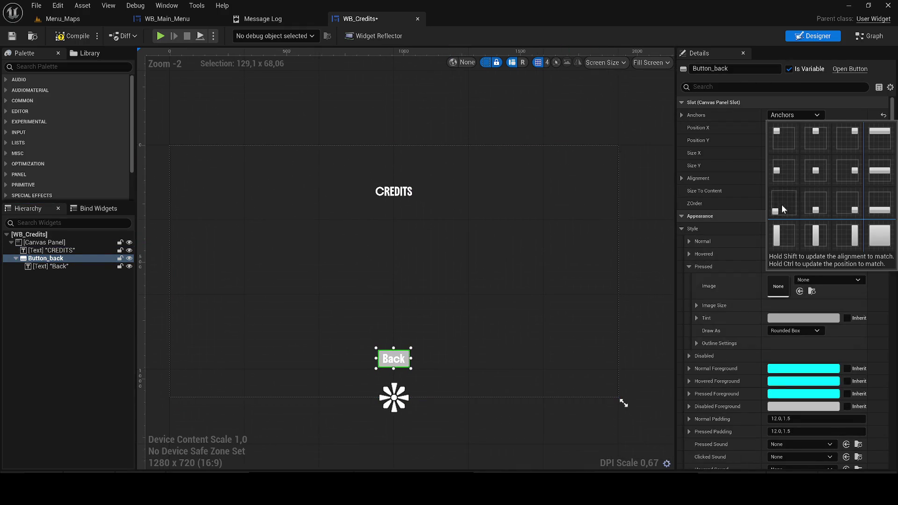
pyautogui.click(783, 232)
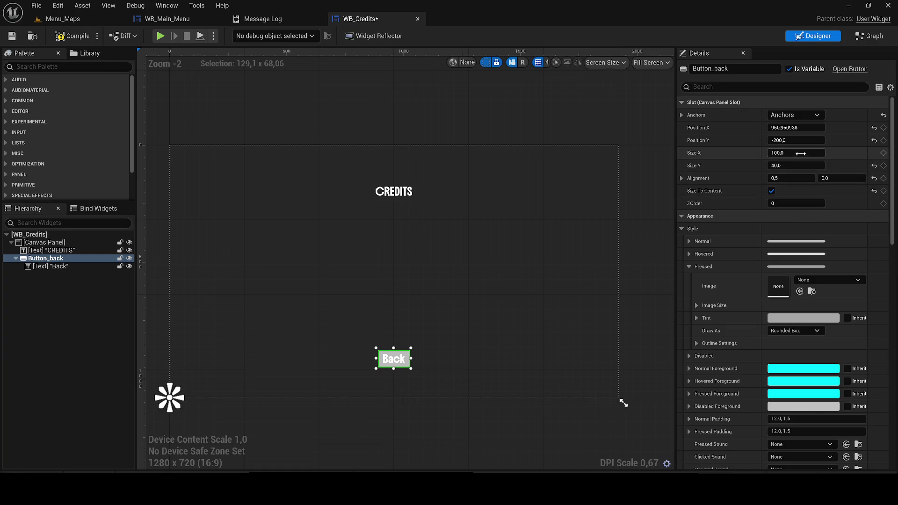
pyautogui.click(782, 127)
pyautogui.write('0')
pyautogui.press('Return')
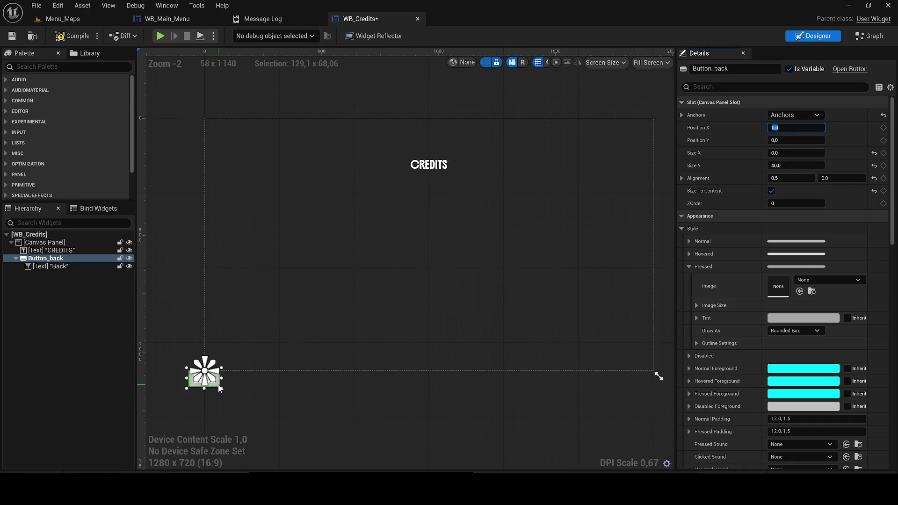
pyautogui.moveTo(782, 128)
pyautogui.mouseDown()
pyautogui.moveTo(800, 129)
pyautogui.moveTo(774, 140)
pyautogui.mouseUp()
pyautogui.click(795, 127)
pyautogui.write('0')
pyautogui.press('Tab')
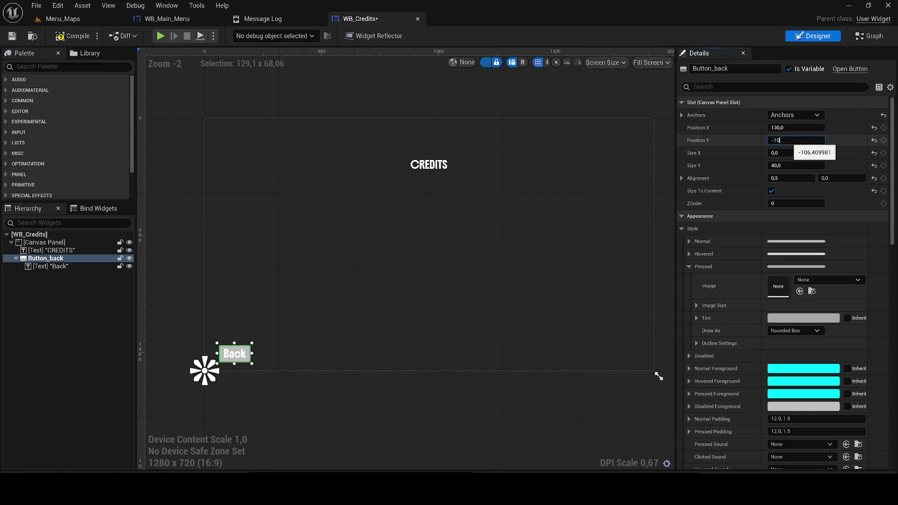
pyautogui.write('0,0')
pyautogui.press('Return')
pyautogui.scroll(6, 325, 324)
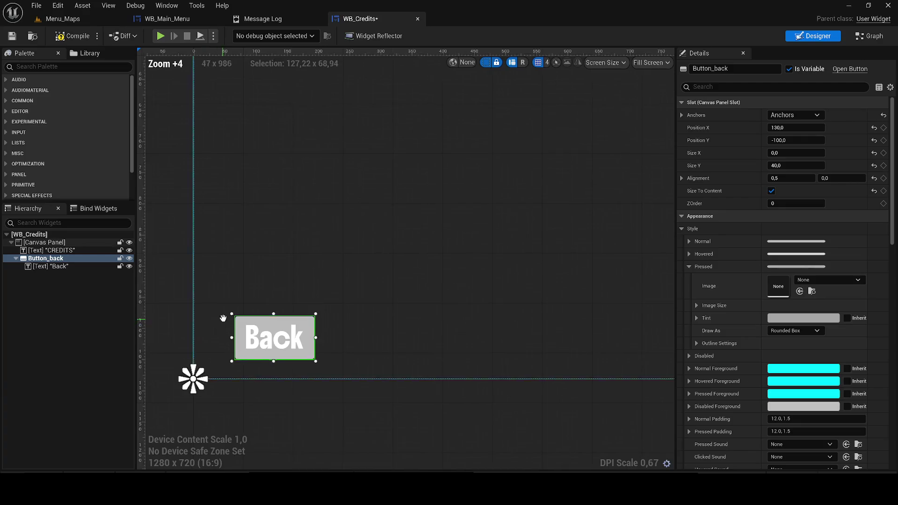
pyautogui.scroll(4, 250, 305)
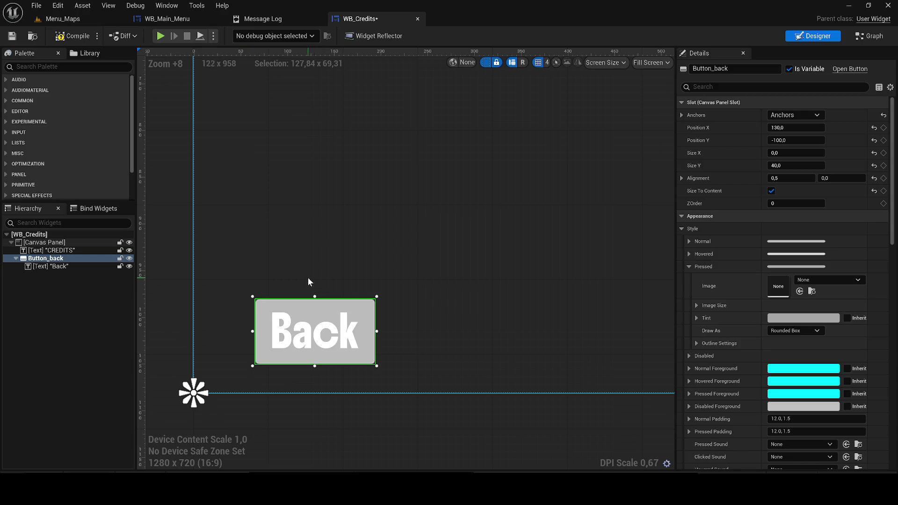
# Set the Back button's background colour alpha to 0 and compile and save WB_Credits
pyautogui.scroll(-2, 850, 209)
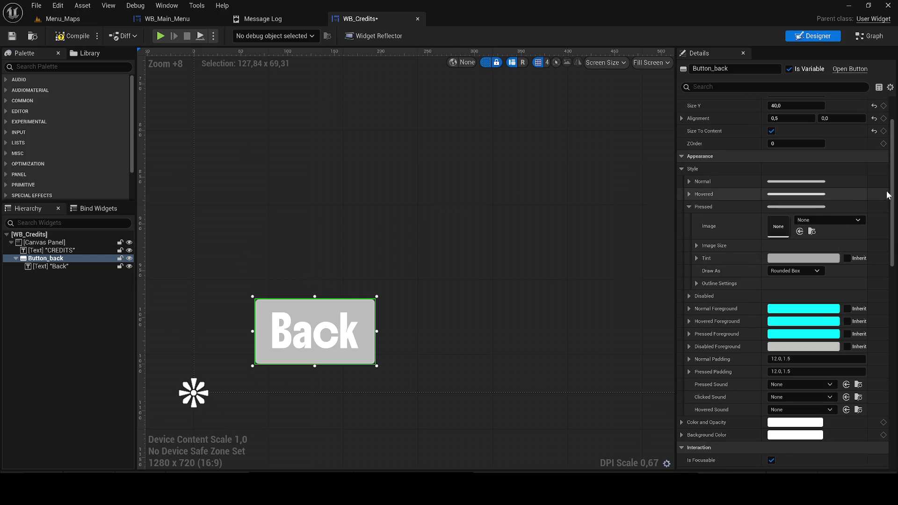
pyautogui.scroll(-1, 891, 203)
pyautogui.scroll(-2, 894, 207)
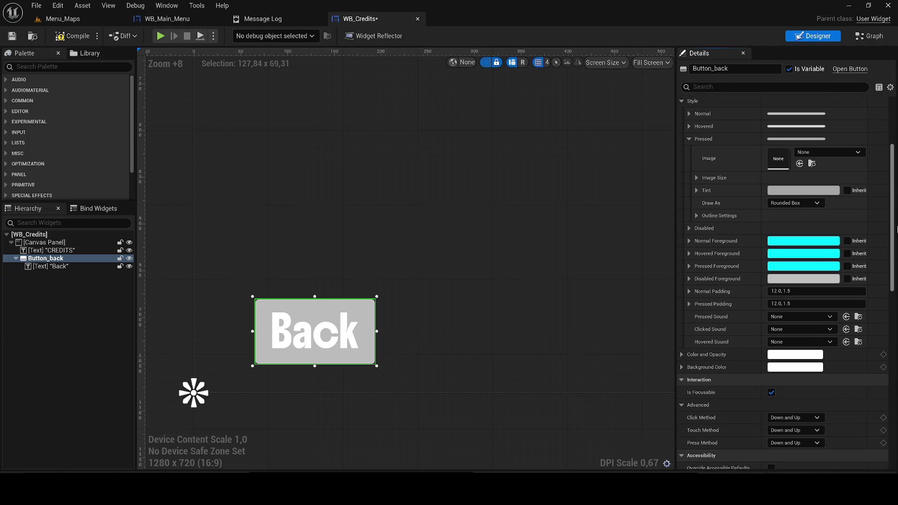
pyautogui.click(777, 365)
pyautogui.moveTo(593, 397); pyautogui.dragTo(537, 391)
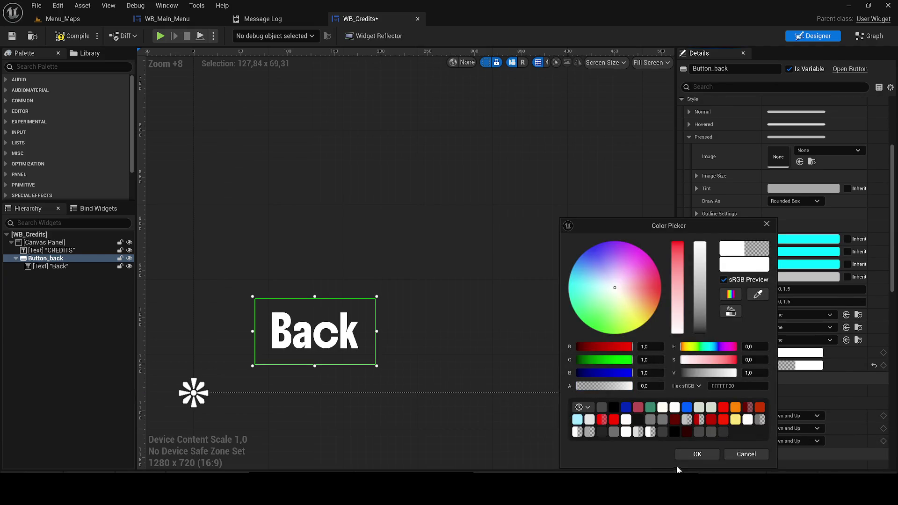
pyautogui.click(699, 453)
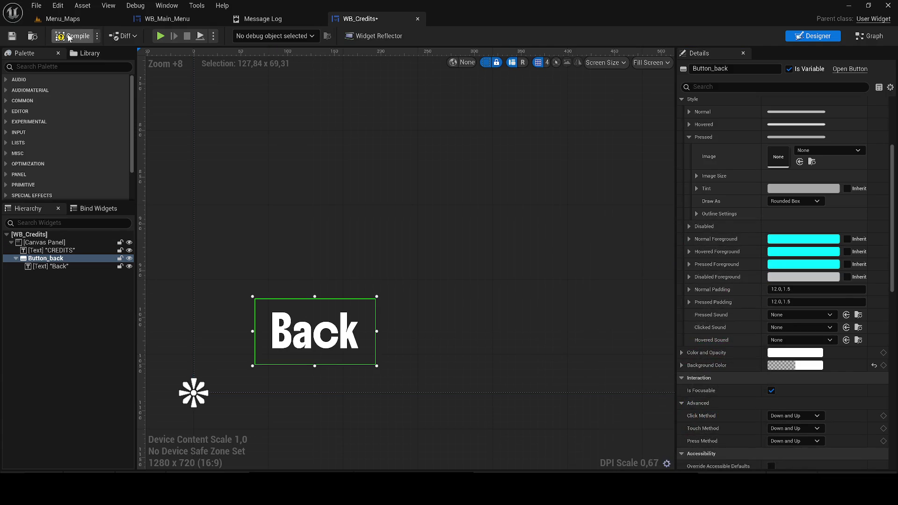
pyautogui.click(12, 37)
pyautogui.scroll(-10, 358, 174)
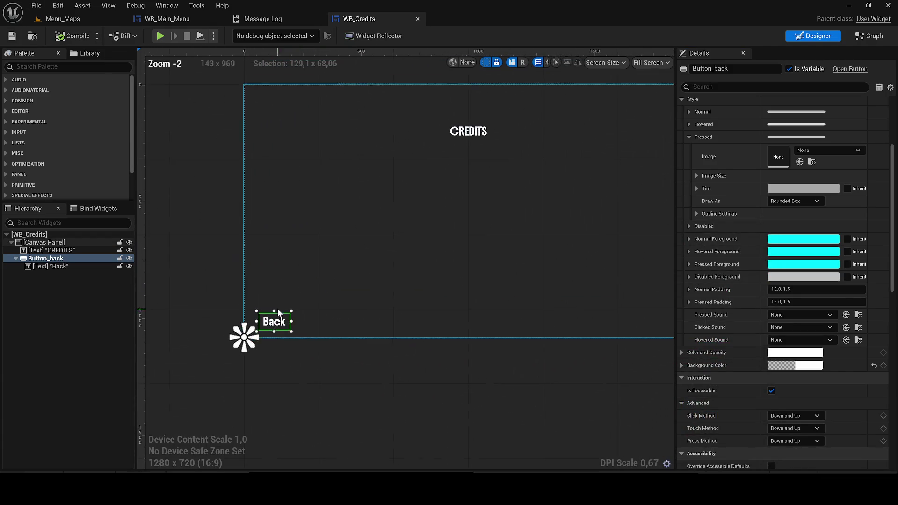
pyautogui.click(56, 20)
# Play-test the menu: open Credits, return with Back, reopen Credits, then stop
pyautogui.click(238, 37)
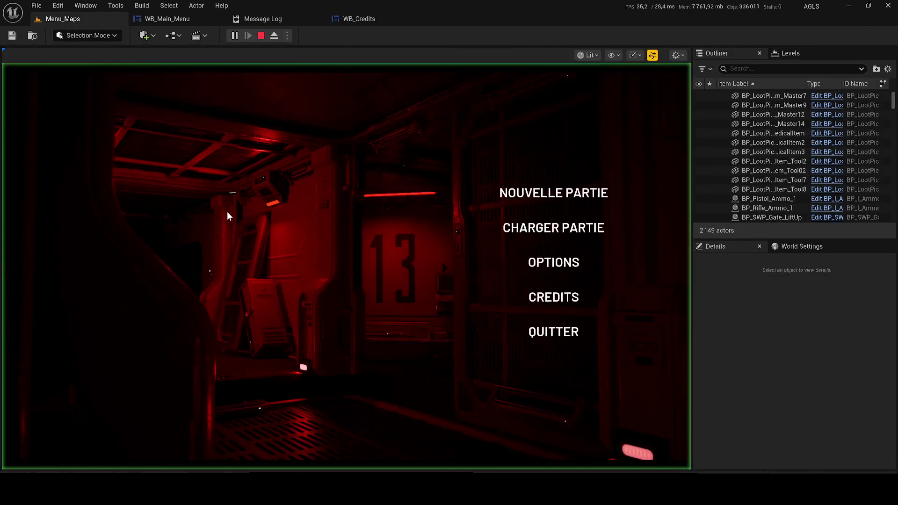
pyautogui.click(554, 302)
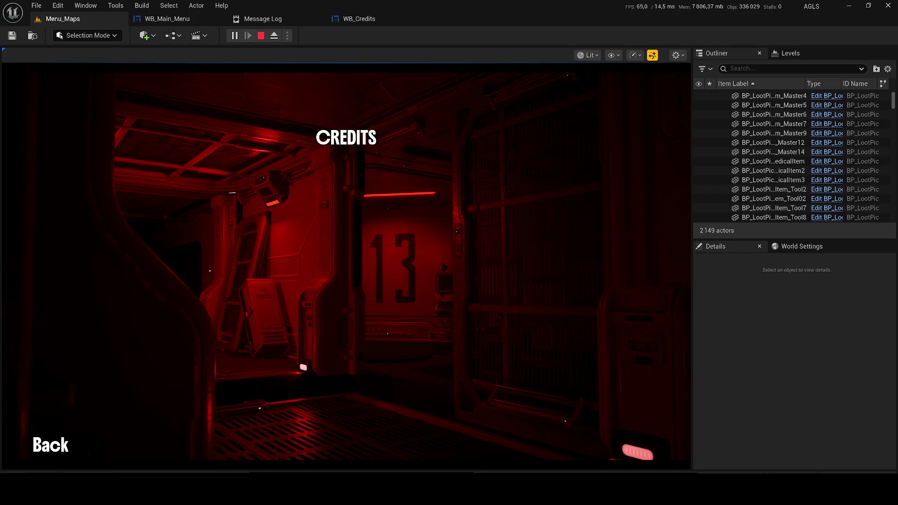
pyautogui.click(55, 432)
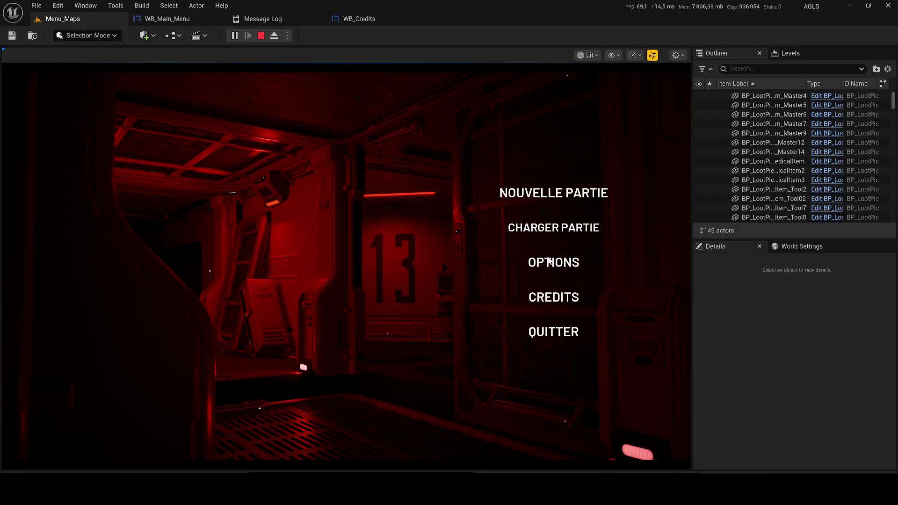
pyautogui.click(555, 298)
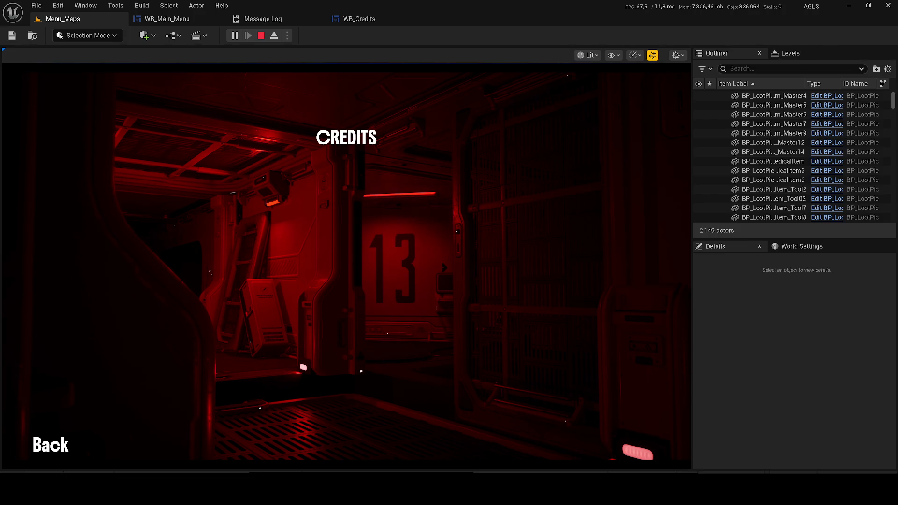
pyautogui.press('Escape')
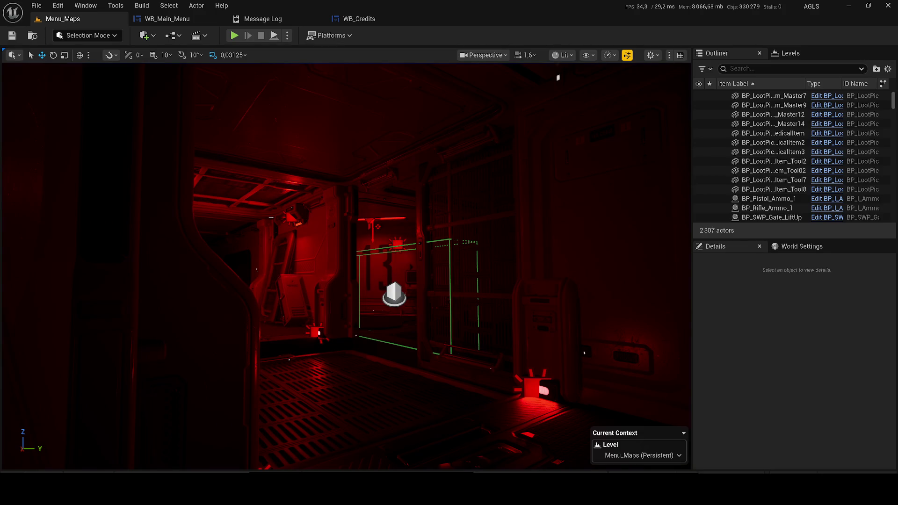
# Run a second play test opening Credits, then stop and return to the WB_Credits editor
pyautogui.click(234, 38)
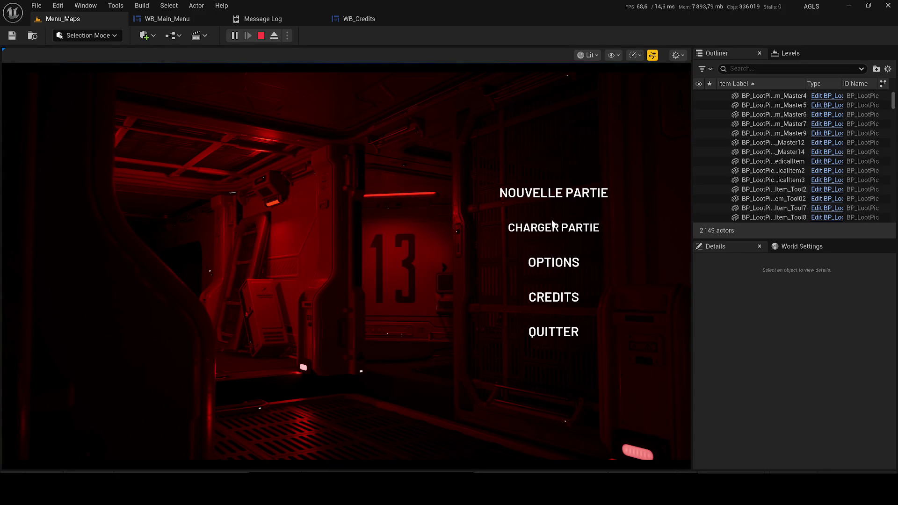
pyautogui.click(562, 295)
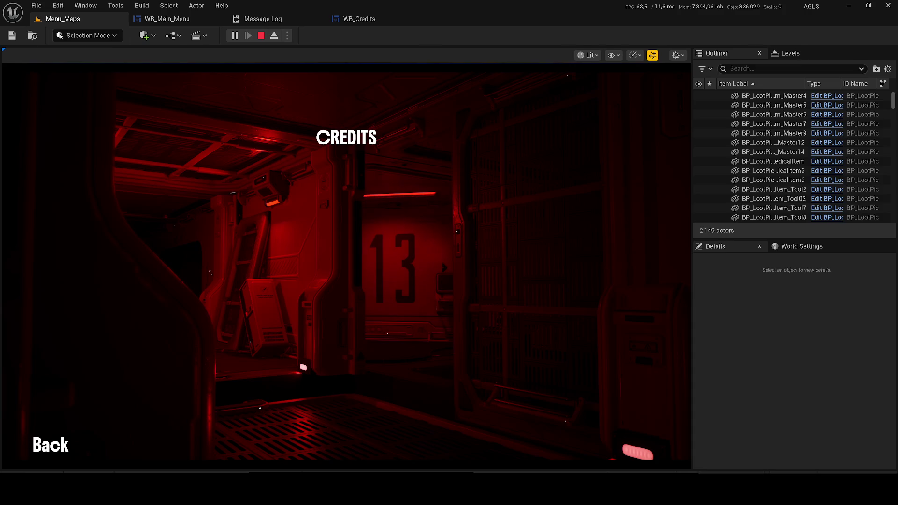
pyautogui.press('Escape')
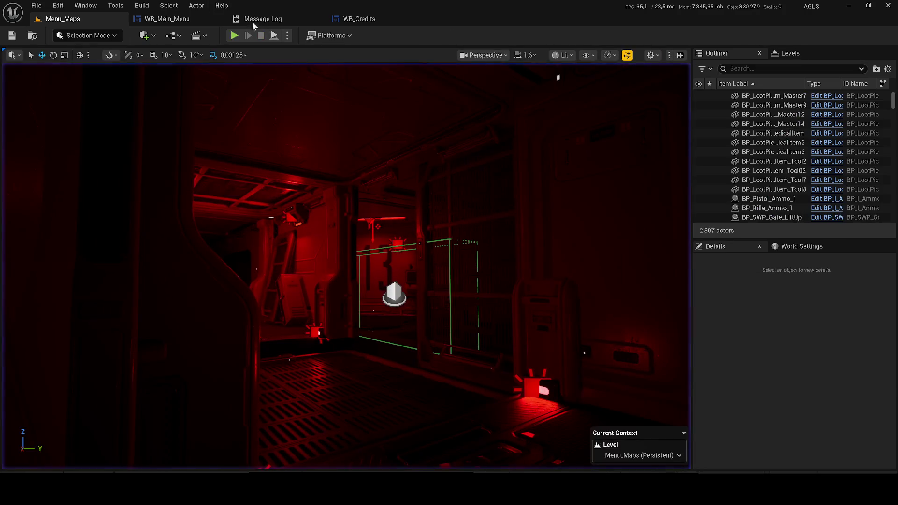
pyautogui.click(359, 19)
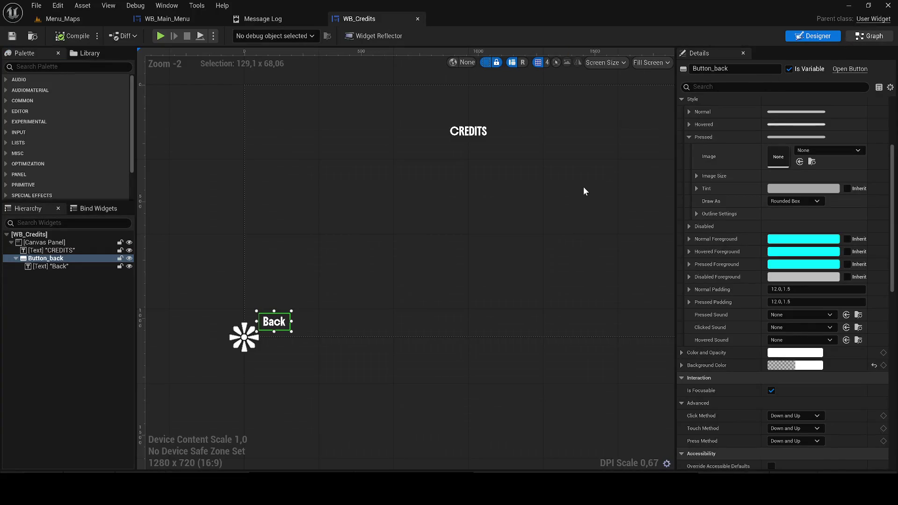
# Add an Event Construct node to the WB_Credits event graph
pyautogui.click(870, 36)
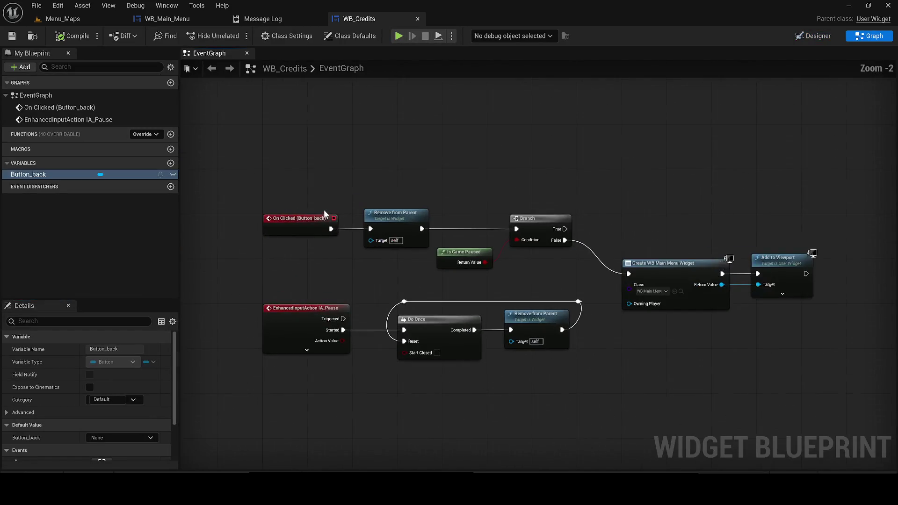
pyautogui.rightClick(356, 135)
pyautogui.write('b')
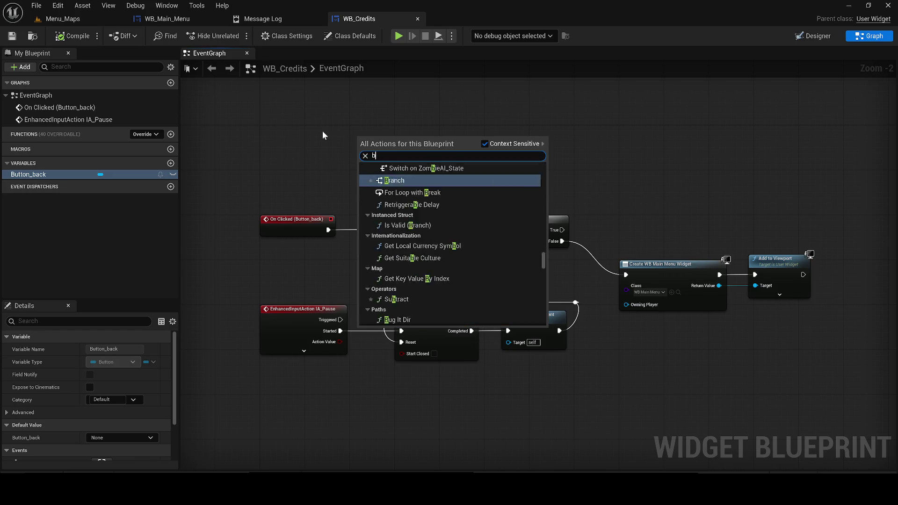
pyautogui.press('BackSpace')
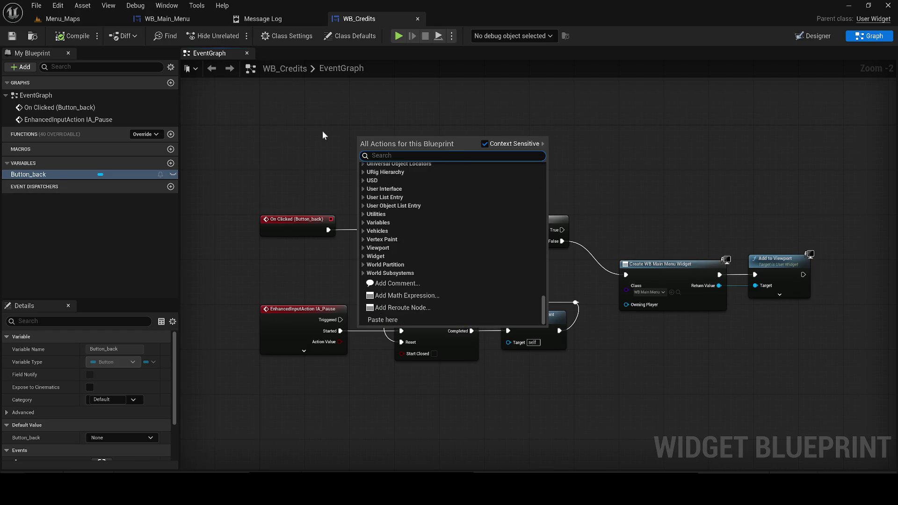
pyautogui.write('begin')
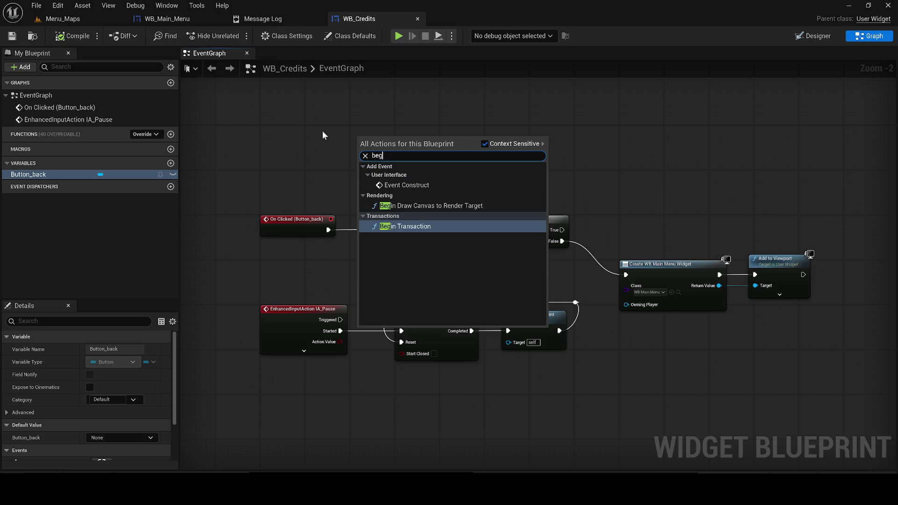
pyautogui.click(400, 184)
pyautogui.moveTo(388, 145)
pyautogui.mouseDown()
pyautogui.moveTo(287, 112)
pyautogui.moveTo(335, 116)
pyautogui.mouseUp()
# Add a Set Show Mouse Cursor node beside Event Construct, with Show Mouse Cursor checked
pyautogui.write('shoç')
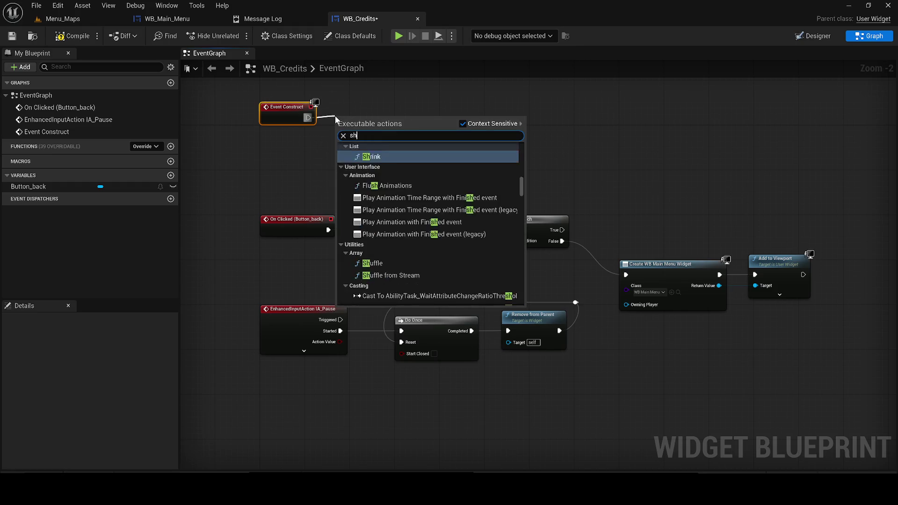
pyautogui.press('BackSpace')
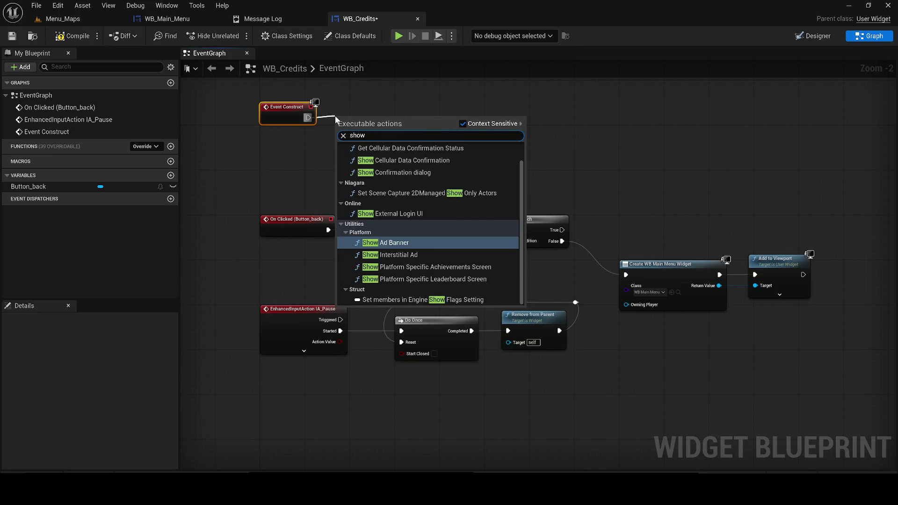
pyautogui.write('w mouse')
pyautogui.click(481, 125)
pyautogui.click(422, 174)
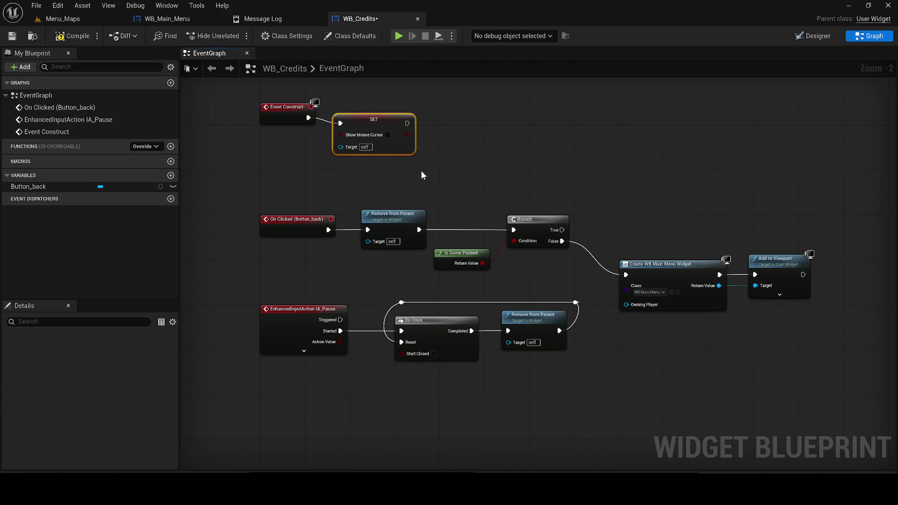
pyautogui.moveTo(386, 117); pyautogui.dragTo(398, 116)
pyautogui.click(399, 129)
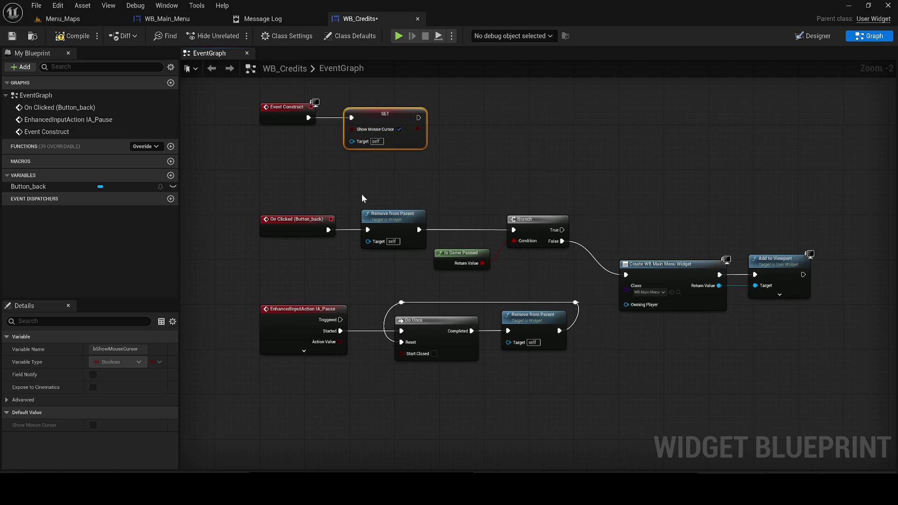
# Wire Get Player Controller into the SET node's Target and compile WB_Credits
pyautogui.moveTo(351, 141); pyautogui.dragTo(307, 164)
pyautogui.write('get plk')
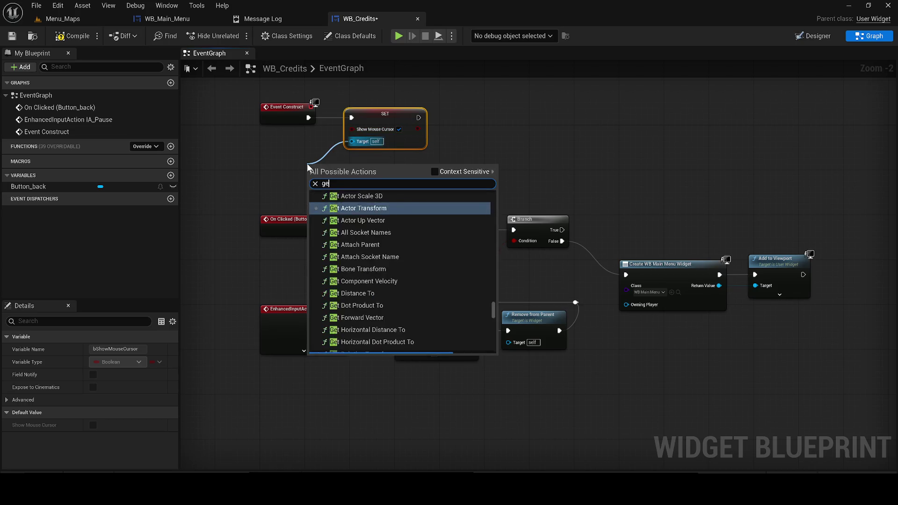
pyautogui.press('BackSpace')
pyautogui.write('ayer')
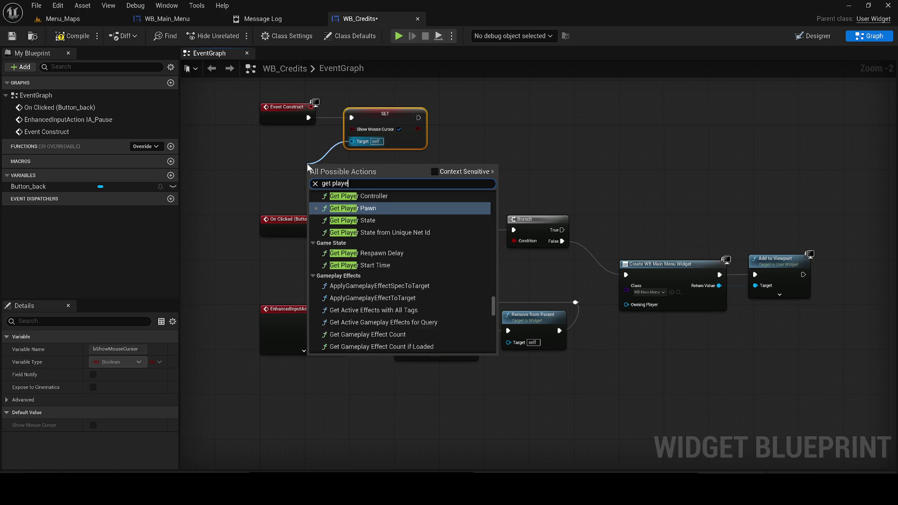
pyautogui.press('Up')
pyautogui.press('Return')
pyautogui.moveTo(323, 165)
pyautogui.mouseDown()
pyautogui.moveTo(283, 150)
pyautogui.moveTo(262, 155)
pyautogui.mouseUp()
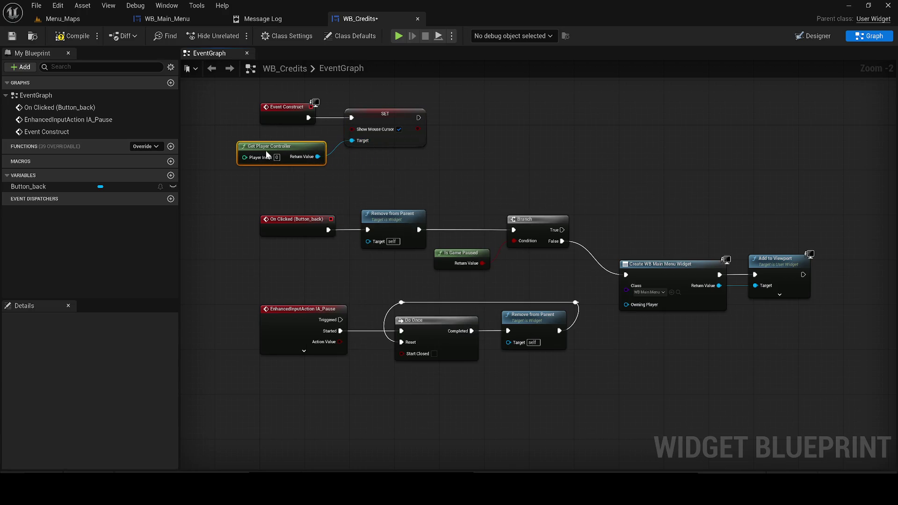
pyautogui.click(70, 37)
pyautogui.click(72, 19)
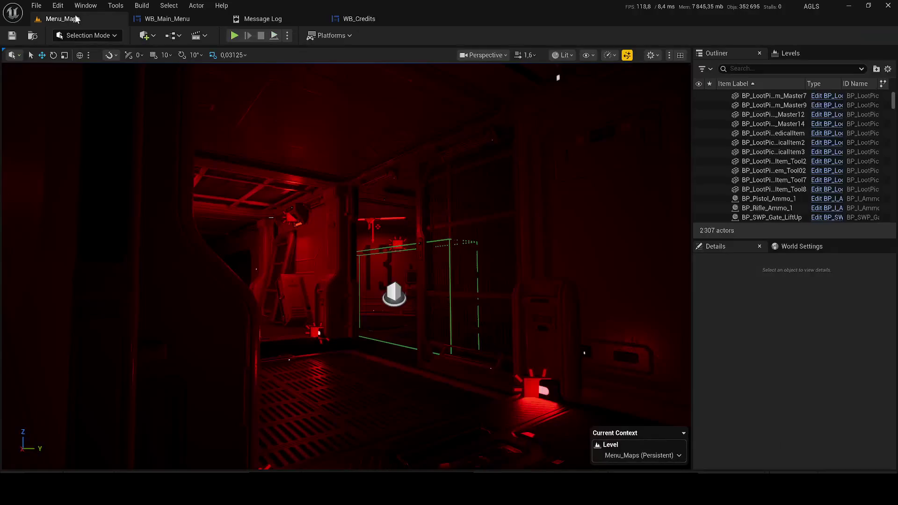
# Play-test the menu, going CREDITS then Back twice, and stop the session
pyautogui.hotkey('alt', 'p')
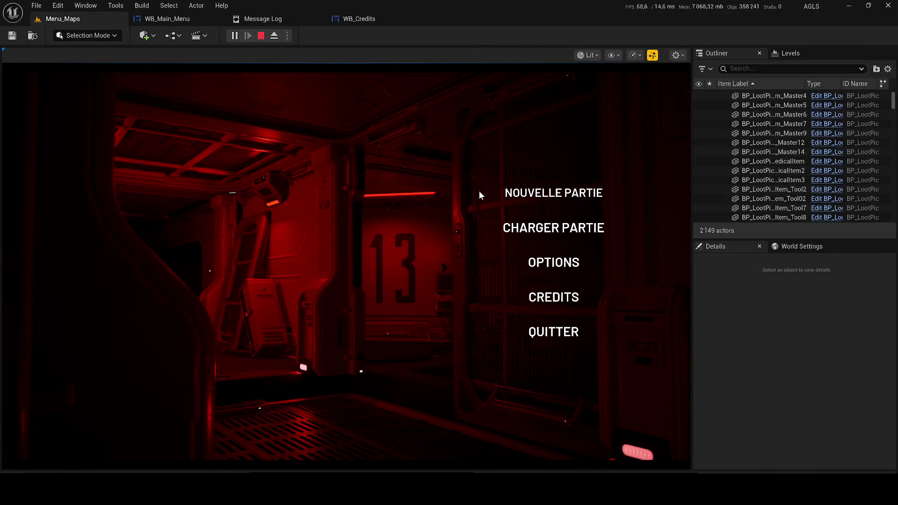
pyautogui.press('Escape')
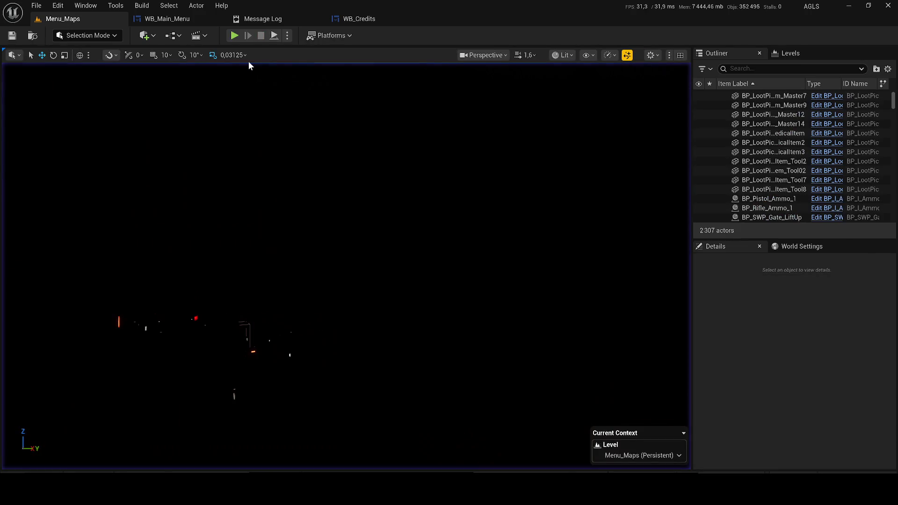
pyautogui.hotkey('alt', 'p')
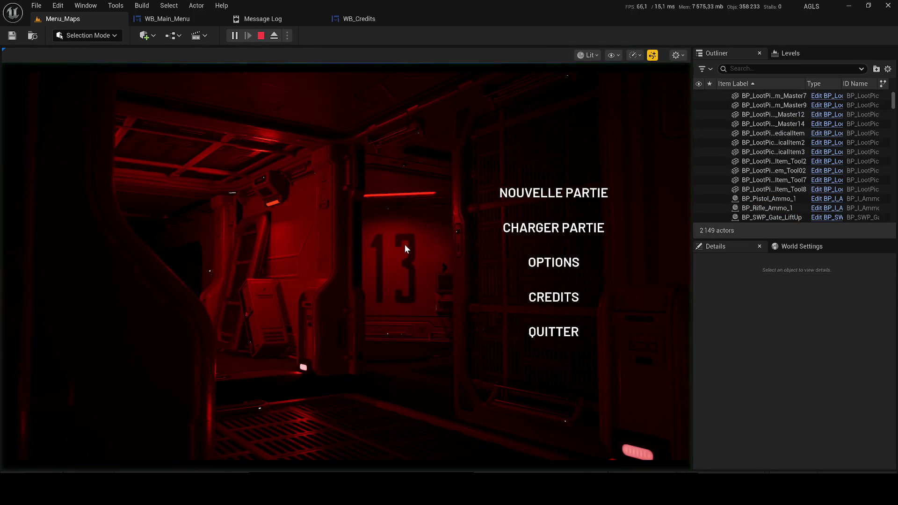
pyautogui.click(550, 295)
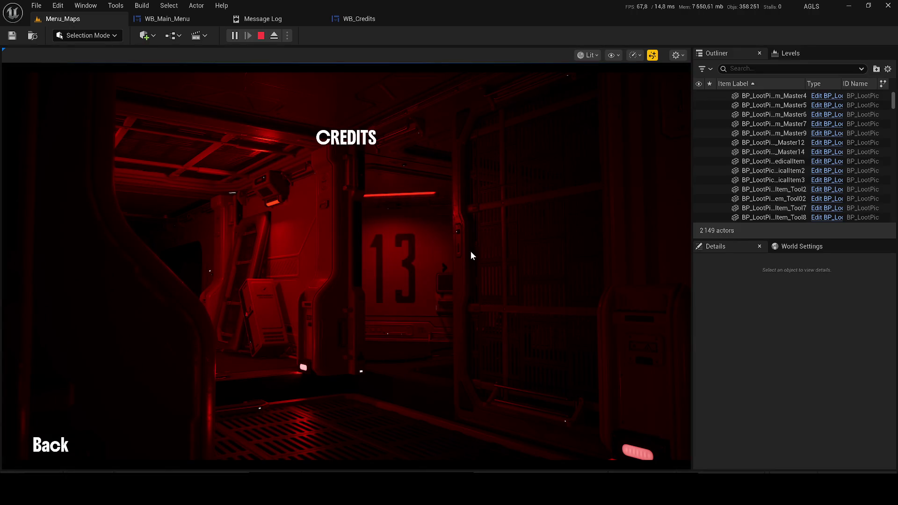
pyautogui.click(50, 448)
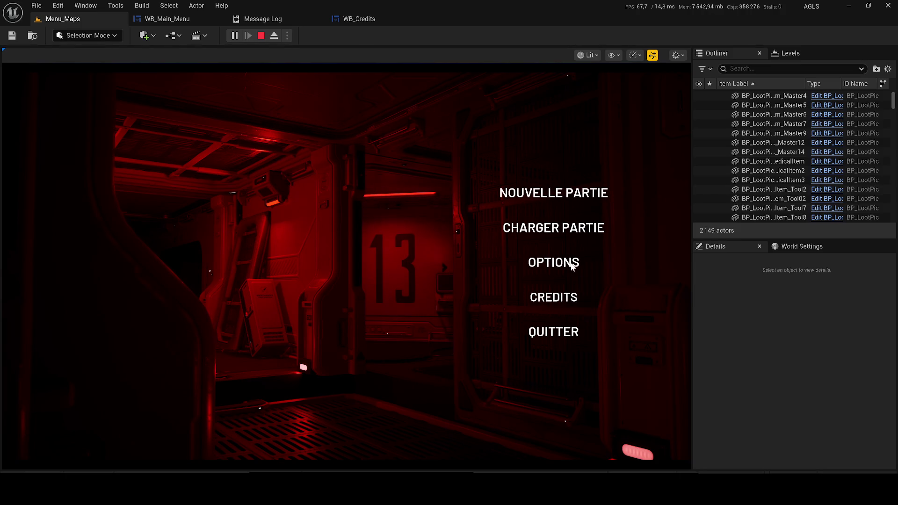
pyautogui.click(551, 301)
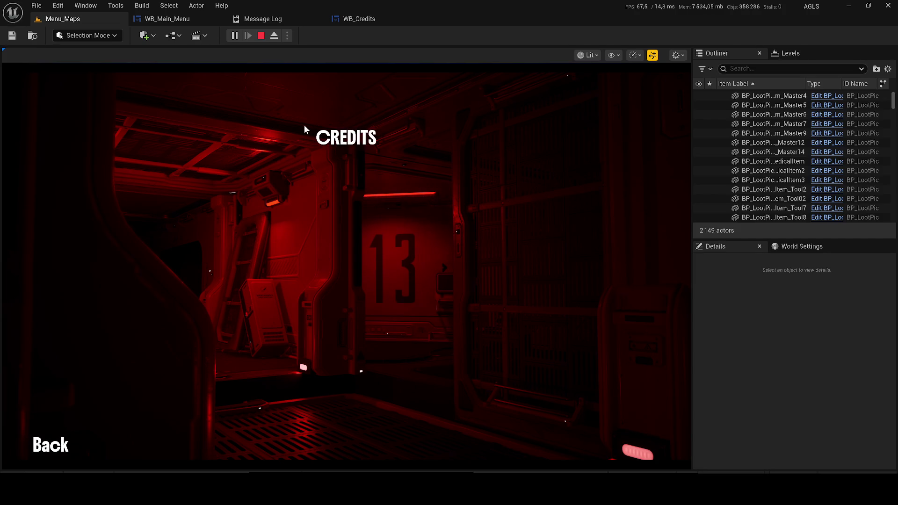
pyautogui.click(51, 448)
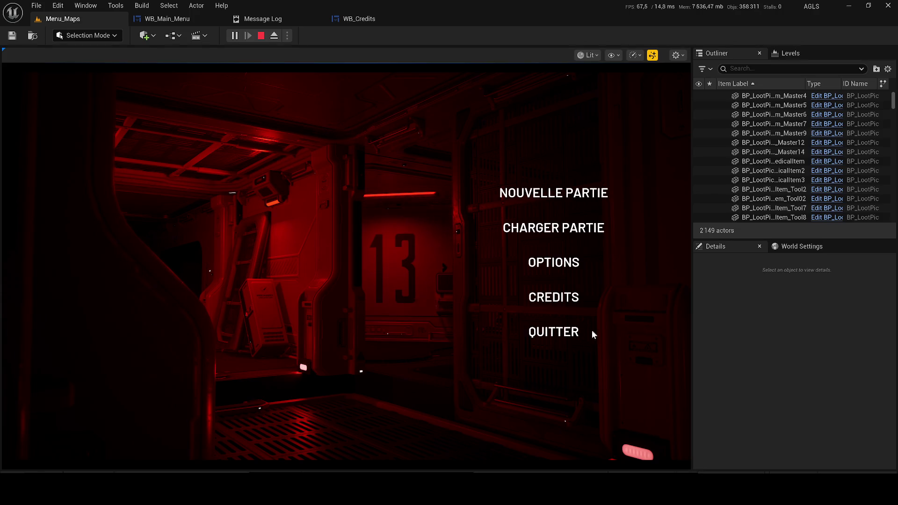
pyautogui.click(260, 37)
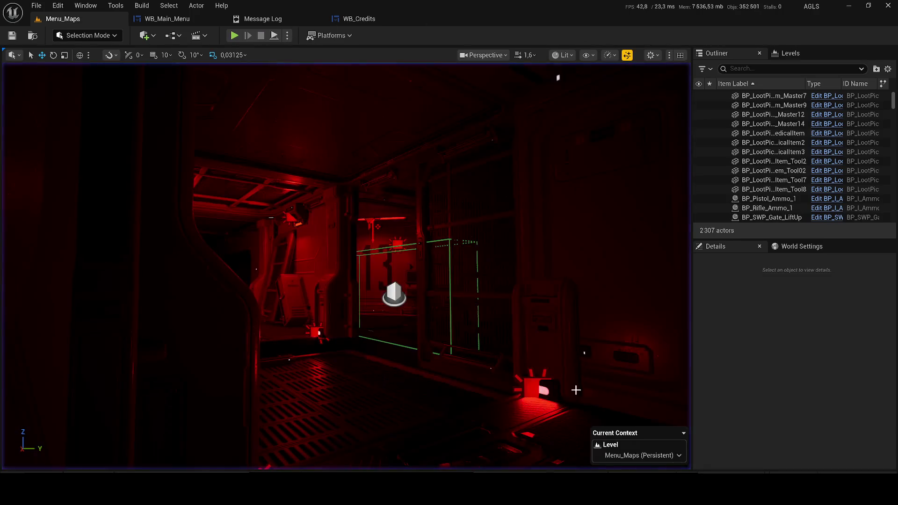
# Place a new Point Light near the red light using the Quick Add menu
pyautogui.moveTo(481, 329)
pyautogui.mouseDown()
pyautogui.moveTo(533, 271)
pyautogui.moveTo(461, 315)
pyautogui.mouseUp()
pyautogui.click(144, 36)
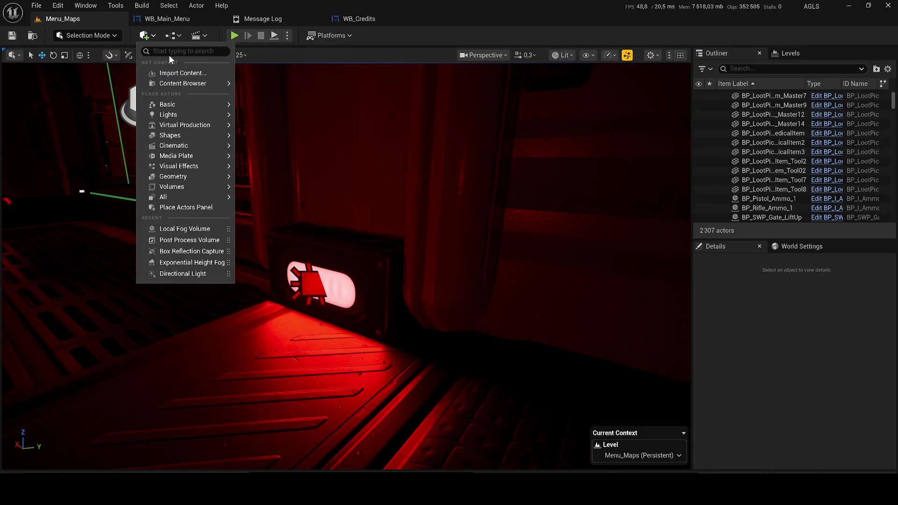
pyautogui.write('point')
pyautogui.press('Return')
# Raise PointLight4 slightly, then move it down toward the red lamp box
pyautogui.moveTo(386, 265)
pyautogui.mouseDown()
pyautogui.moveTo(355, 267)
pyautogui.moveTo(263, 300)
pyautogui.mouseUp()
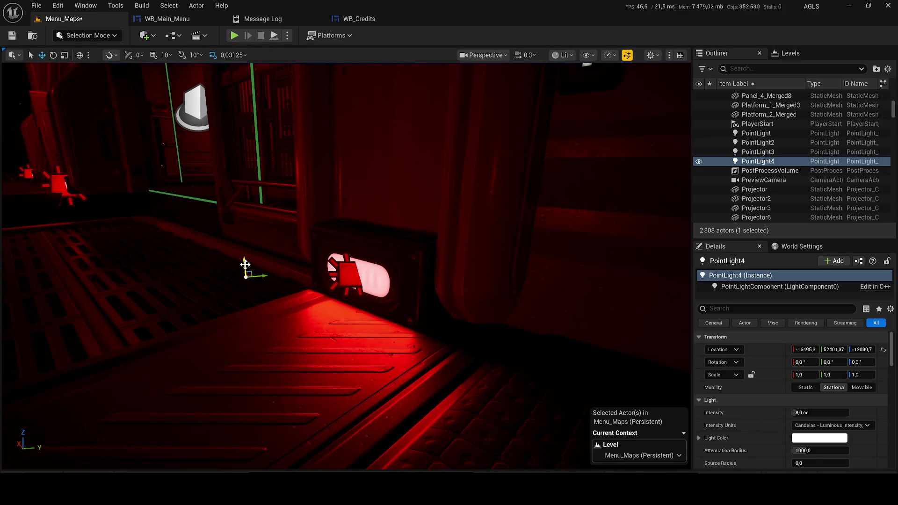
pyautogui.moveTo(245, 265); pyautogui.dragTo(243, 205)
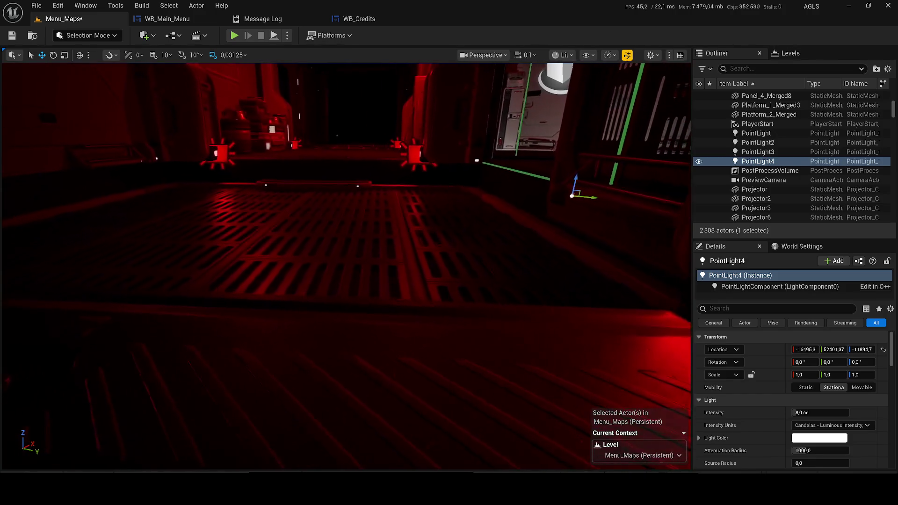
pyautogui.scroll(1, 346, 266)
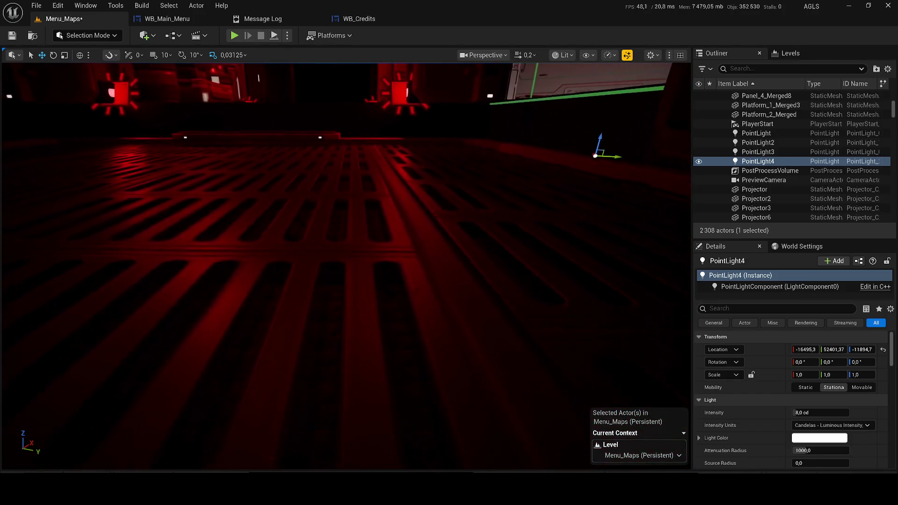
pyautogui.scroll(-1, 346, 265)
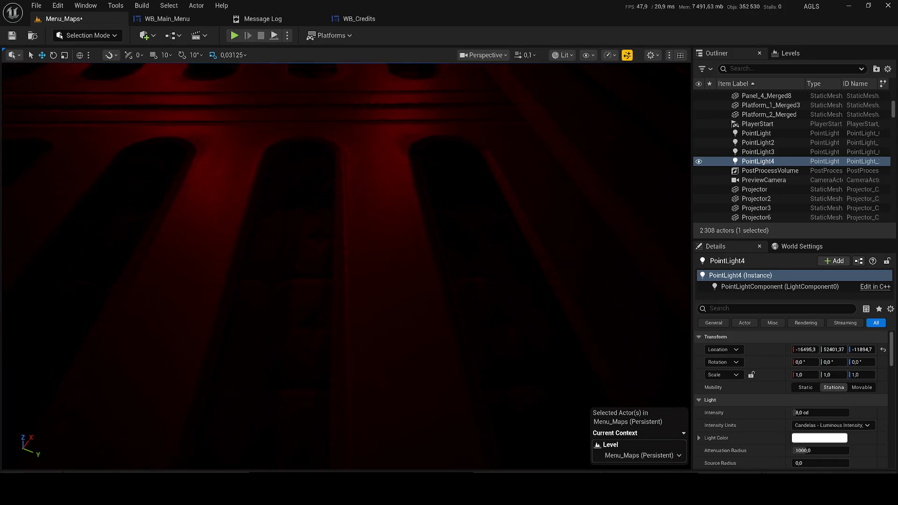
pyautogui.scroll(4, 346, 266)
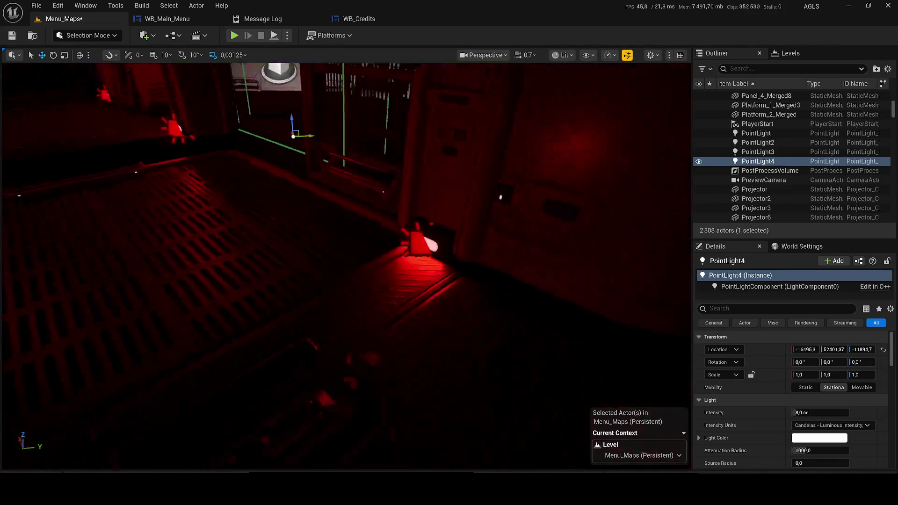
pyautogui.moveTo(302, 158)
pyautogui.mouseDown()
pyautogui.moveTo(361, 321)
pyautogui.moveTo(371, 325)
pyautogui.moveTo(370, 268)
pyautogui.mouseUp()
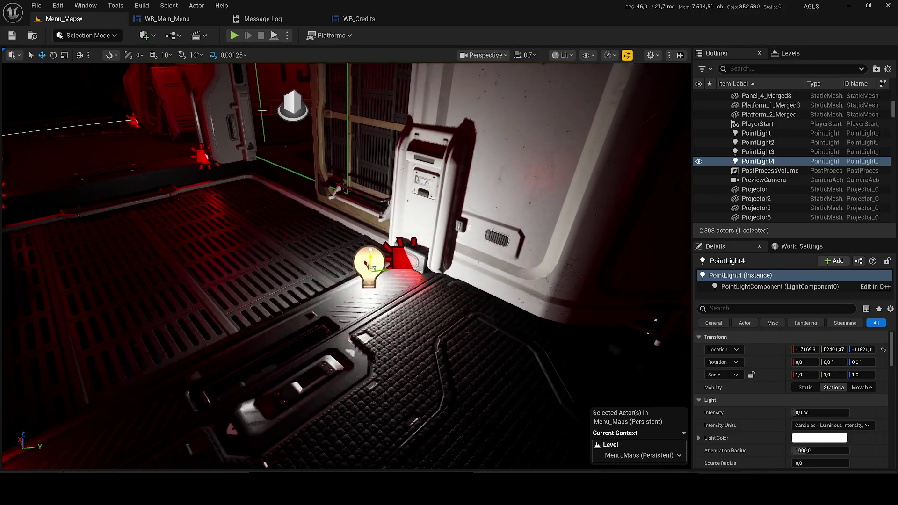
# Copy RectLight15's red Light Color and paste it into PointLight4
pyautogui.click(401, 255)
pyautogui.rightClick(804, 436)
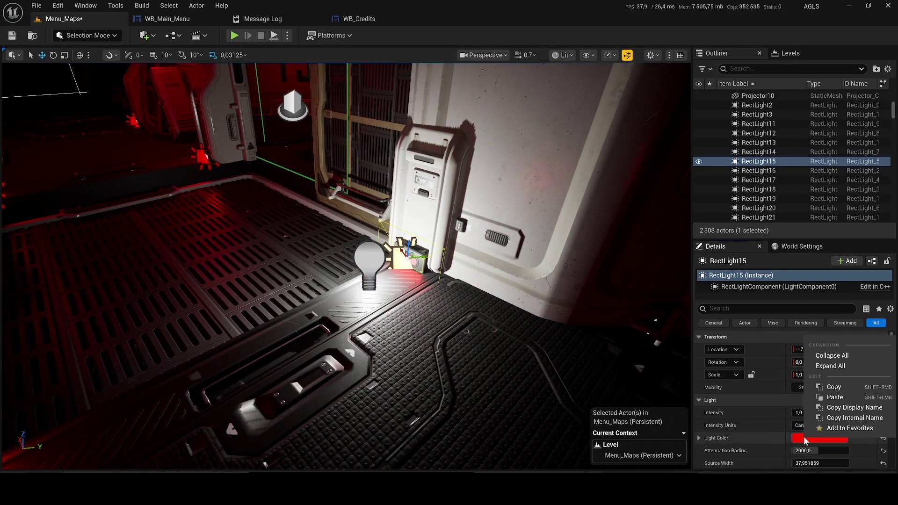
pyautogui.click(833, 387)
pyautogui.hotkey('ctrl', 'z')
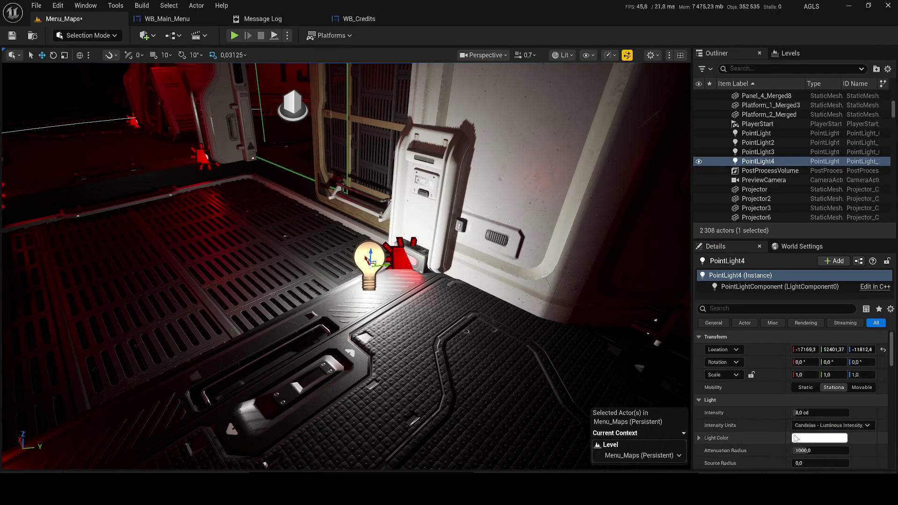
pyautogui.rightClick(757, 437)
pyautogui.click(809, 395)
# Nudge PointLight4 onto the lamp box face and start a play preview
pyautogui.moveTo(346, 267)
pyautogui.mouseDown()
pyautogui.moveTo(336, 244)
pyautogui.moveTo(346, 201)
pyautogui.mouseUp()
pyautogui.press('f')
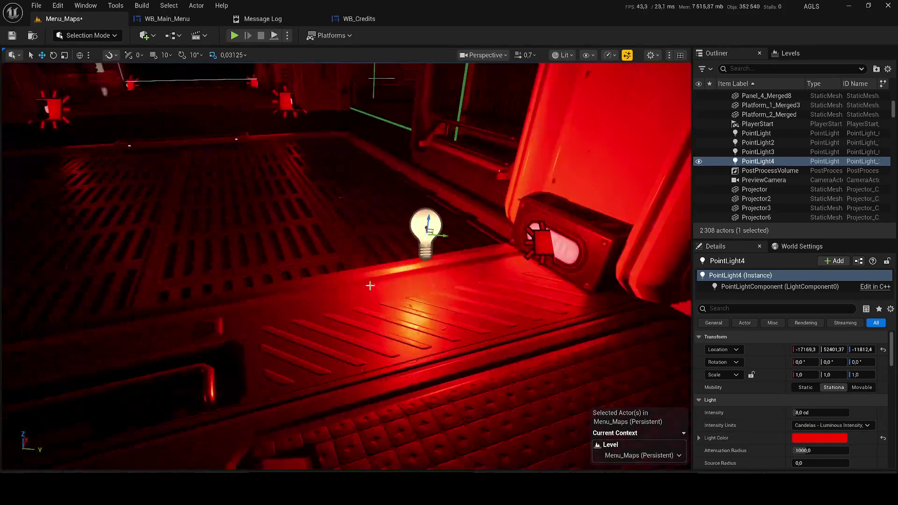
pyautogui.moveTo(441, 234)
pyautogui.mouseDown()
pyautogui.moveTo(411, 222)
pyautogui.moveTo(430, 231)
pyautogui.moveTo(541, 232)
pyautogui.moveTo(425, 252)
pyautogui.moveTo(449, 281)
pyautogui.moveTo(463, 192)
pyautogui.moveTo(305, 281)
pyautogui.moveTo(315, 283)
pyautogui.moveTo(327, 262)
pyautogui.moveTo(248, 269)
pyautogui.moveTo(539, 294)
pyautogui.mouseUp()
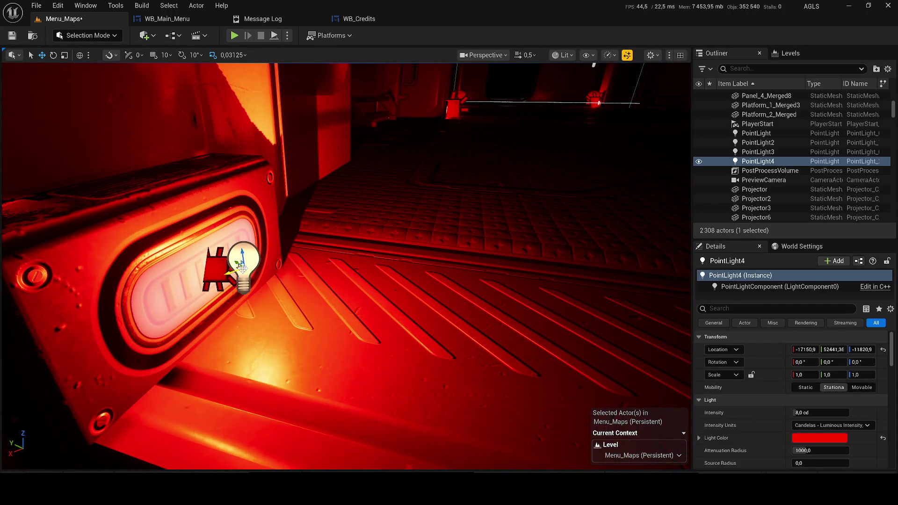
pyautogui.moveTo(242, 266)
pyautogui.mouseDown()
pyautogui.moveTo(339, 264)
pyautogui.moveTo(385, 304)
pyautogui.moveTo(360, 313)
pyautogui.moveTo(396, 306)
pyautogui.moveTo(390, 319)
pyautogui.mouseUp()
pyautogui.hotkey('alt', 'p')
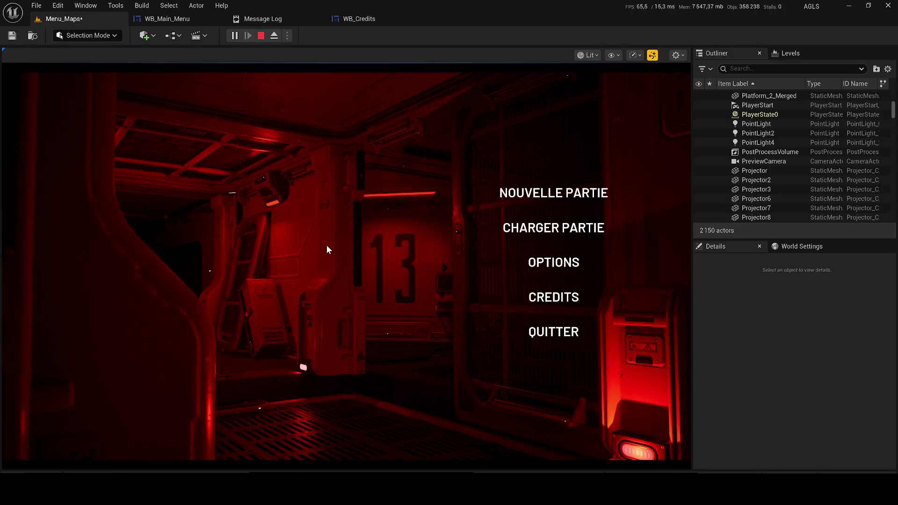
# Stop the preview, select the column behind the lamp box, and scroll Details to Materials
pyautogui.press('Escape')
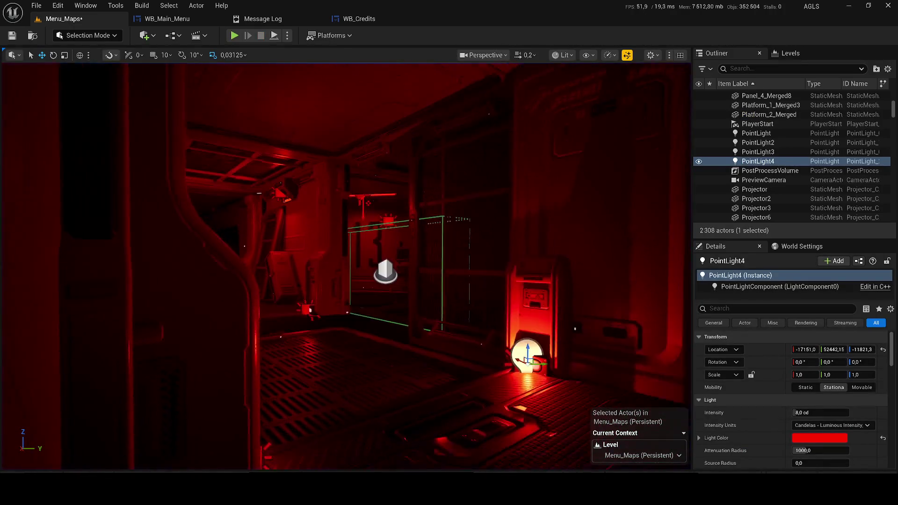
pyautogui.press('w')
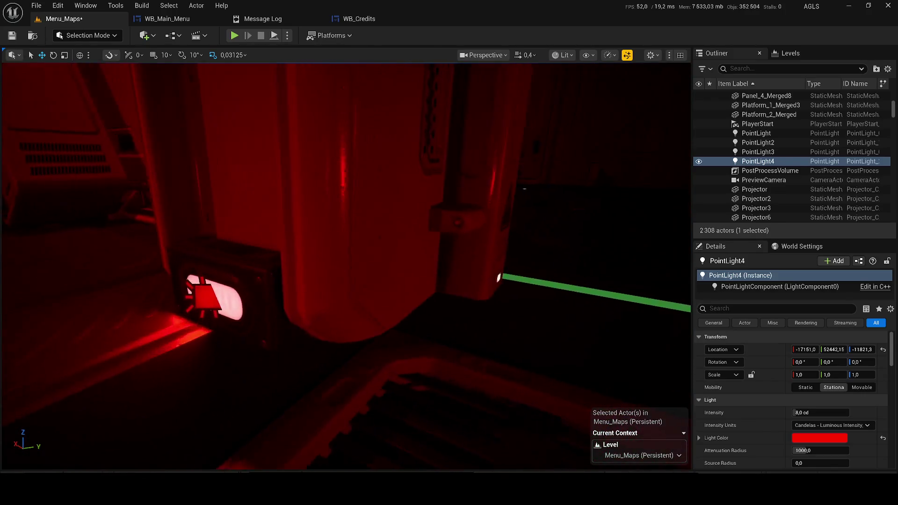
pyautogui.scroll(-2, 346, 267)
pyautogui.scroll(2, 346, 267)
pyautogui.press('s')
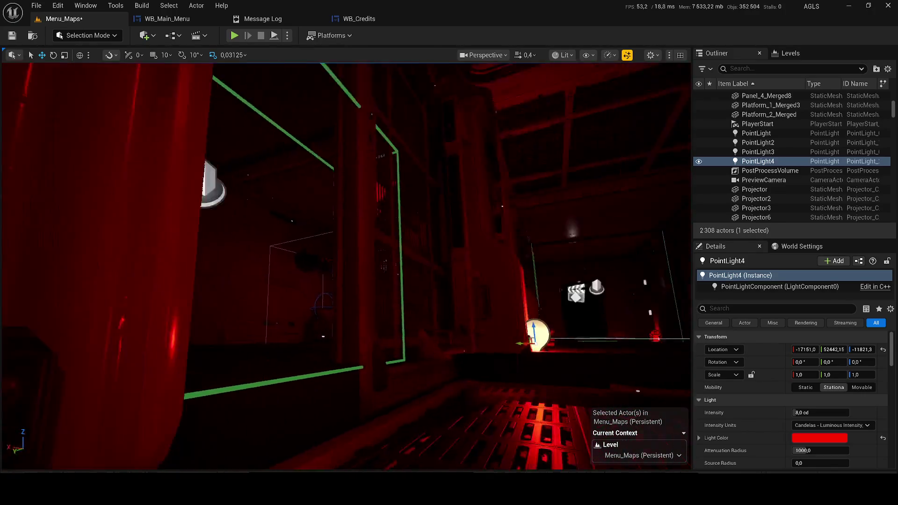
pyautogui.click(403, 354)
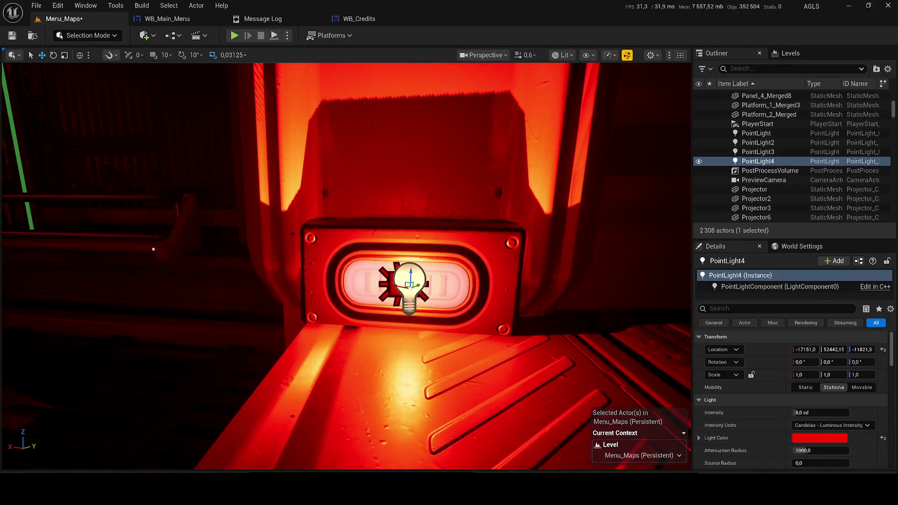
pyautogui.scroll(-5, 845, 411)
pyautogui.scroll(-5, 744, 374)
pyautogui.scroll(-2, 817, 403)
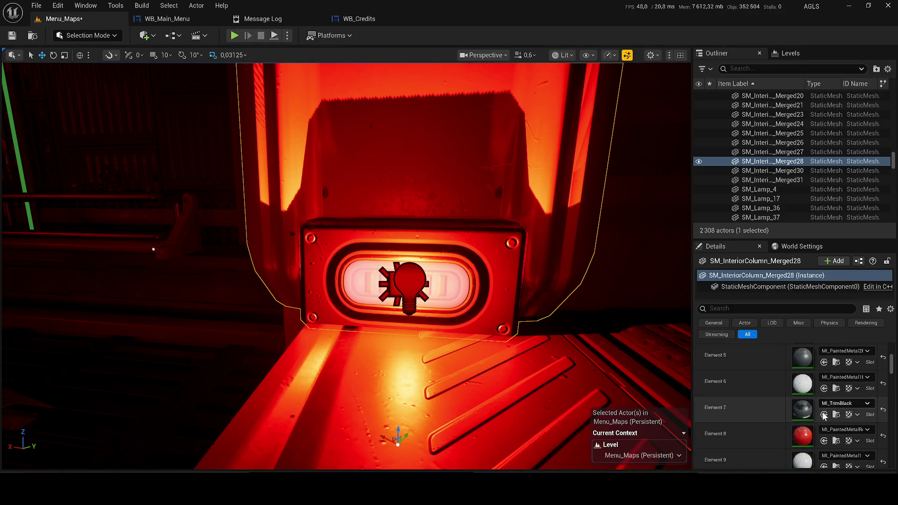
# Search 'red' and assign VertexColorViewMode_RedOnly to Element 8
pyautogui.click(838, 430)
pyautogui.write('red')
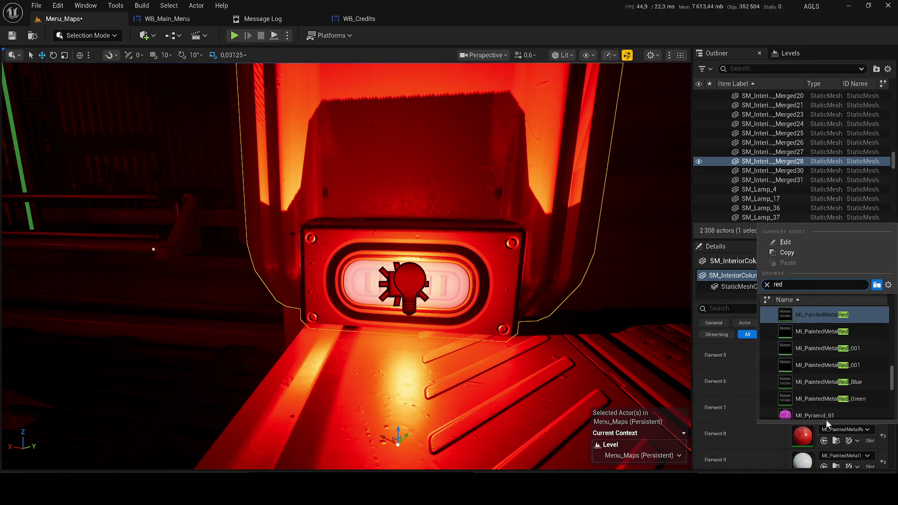
pyautogui.scroll(-10, 832, 398)
pyautogui.moveTo(892, 388); pyautogui.dragTo(892, 400)
pyautogui.scroll(-1, 891, 400)
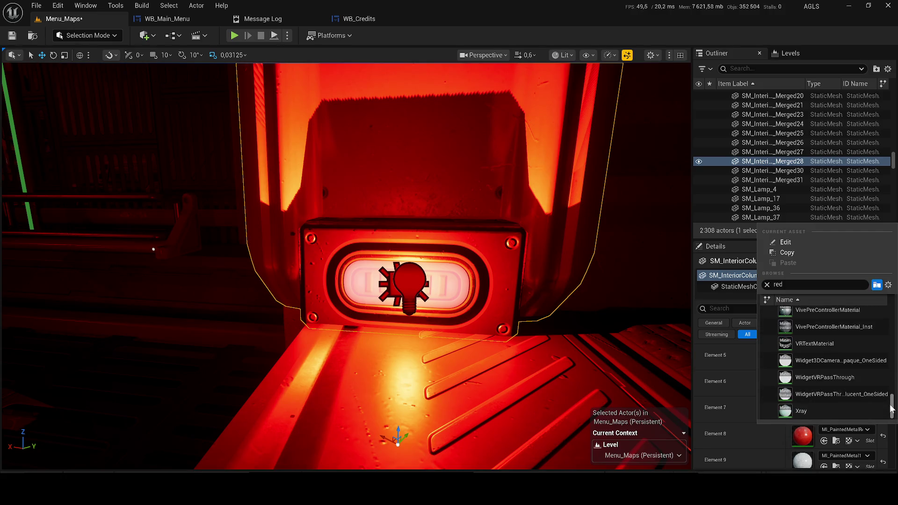
pyautogui.click(820, 367)
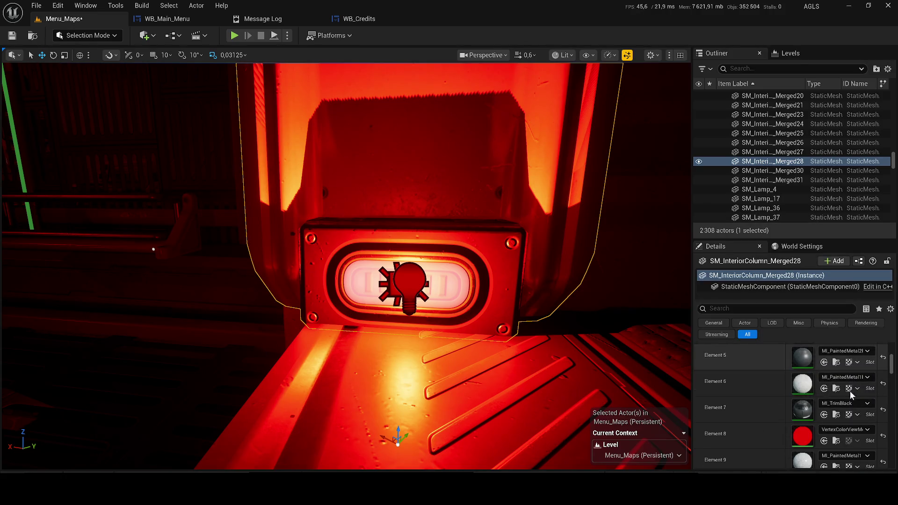
# Search 'red' again and replace Element 8's material with MI_Cube_03
pyautogui.click(844, 429)
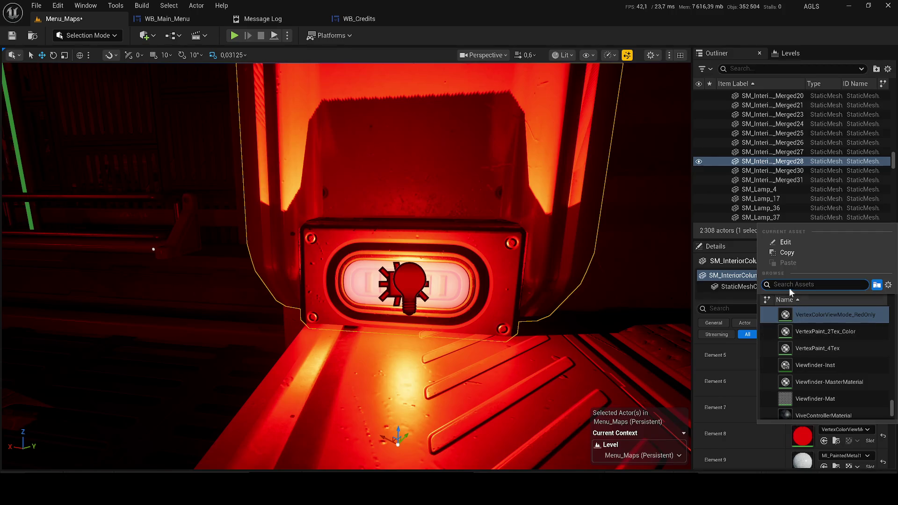
pyautogui.write('red')
pyautogui.moveTo(892, 398); pyautogui.dragTo(888, 357)
pyautogui.scroll(-5, 880, 351)
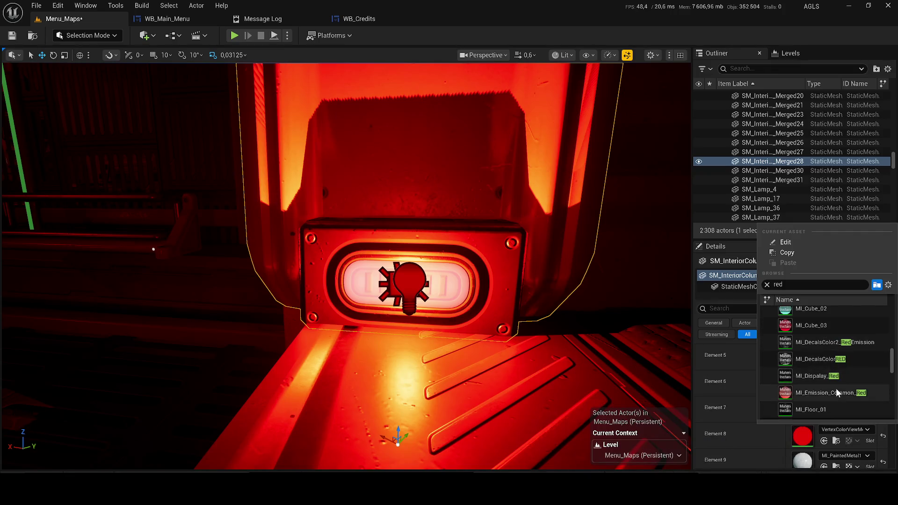
pyautogui.click(811, 326)
pyautogui.scroll(-5, 346, 267)
pyautogui.moveTo(640, 187)
pyautogui.mouseDown()
pyautogui.moveTo(641, 166)
pyautogui.moveTo(678, 224)
pyautogui.mouseUp()
pyautogui.scroll(-3, 759, 360)
pyautogui.scroll(3, 760, 360)
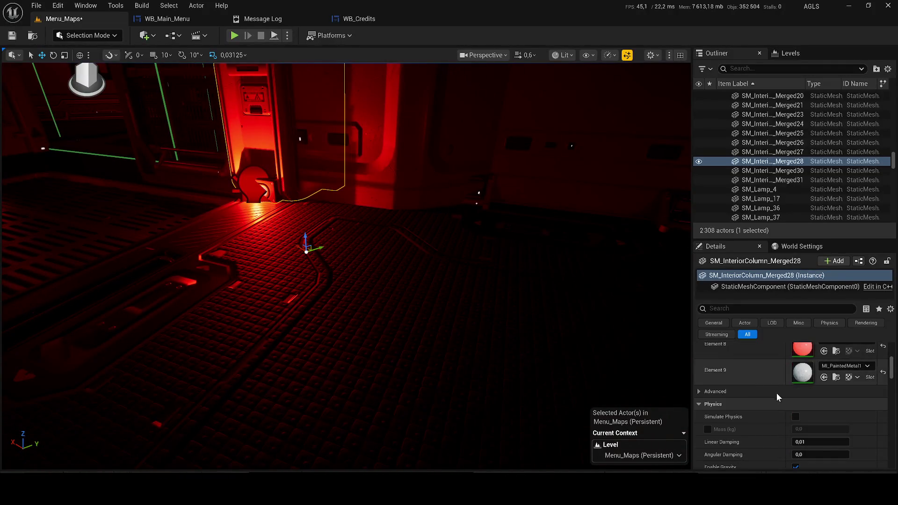
pyautogui.moveTo(421, 234); pyautogui.dragTo(383, 225)
# Play-test the menu, then delete the interior column, round lamp and bottom-right rect light
pyautogui.click(309, 220)
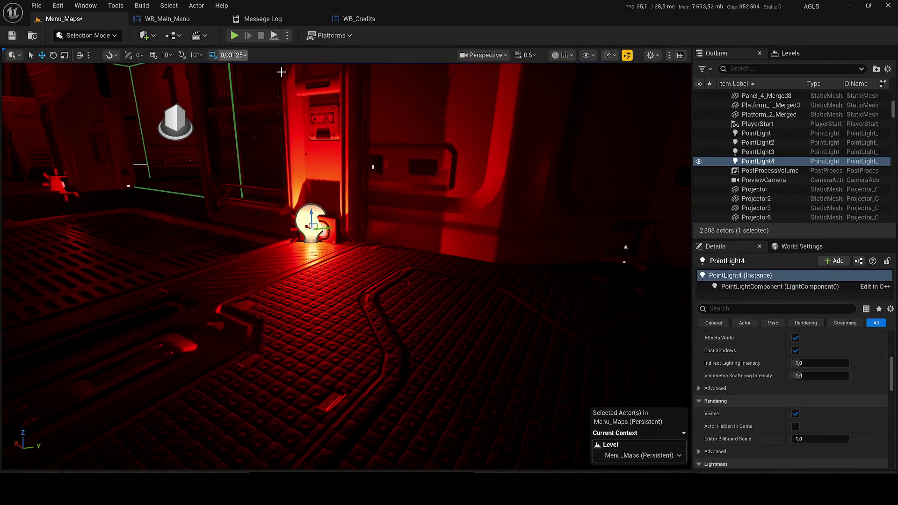
pyautogui.hotkey('alt', 'p')
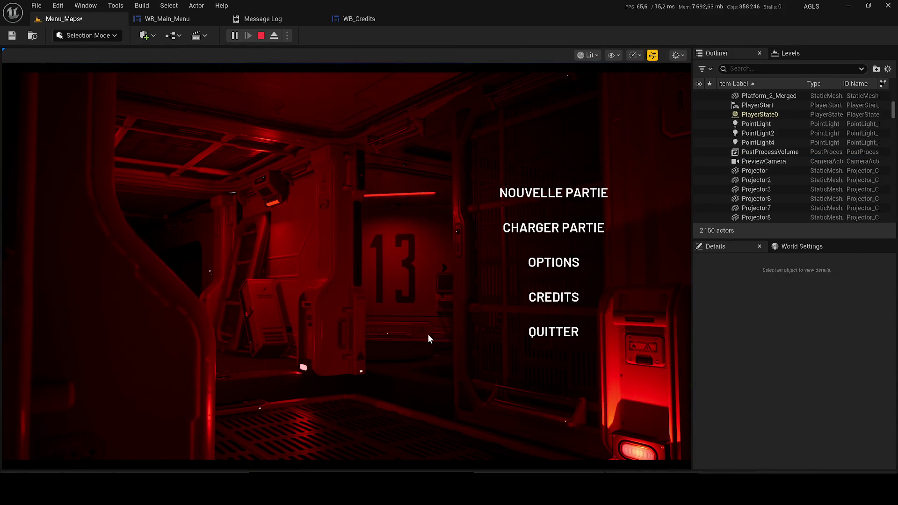
pyautogui.press('Escape')
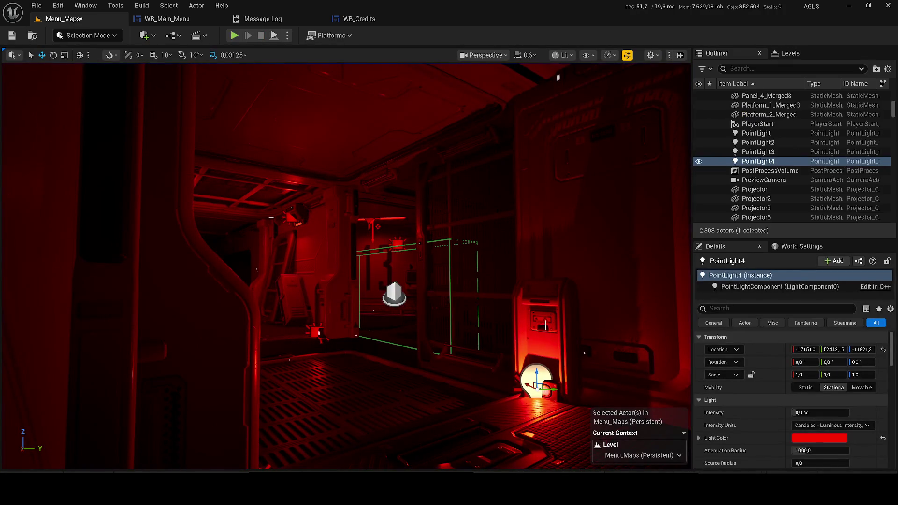
pyautogui.click(545, 325)
pyautogui.press('Delete')
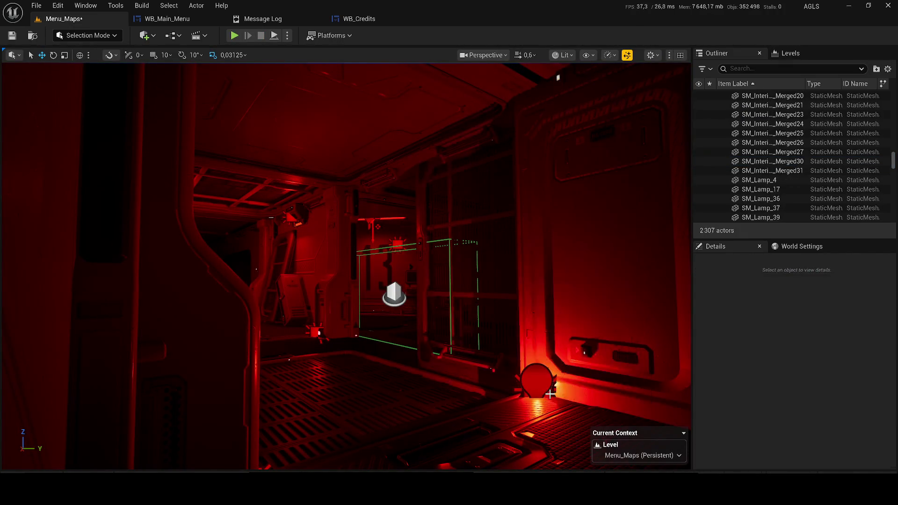
pyautogui.click(537, 380)
pyautogui.press('Delete')
pyautogui.click(543, 390)
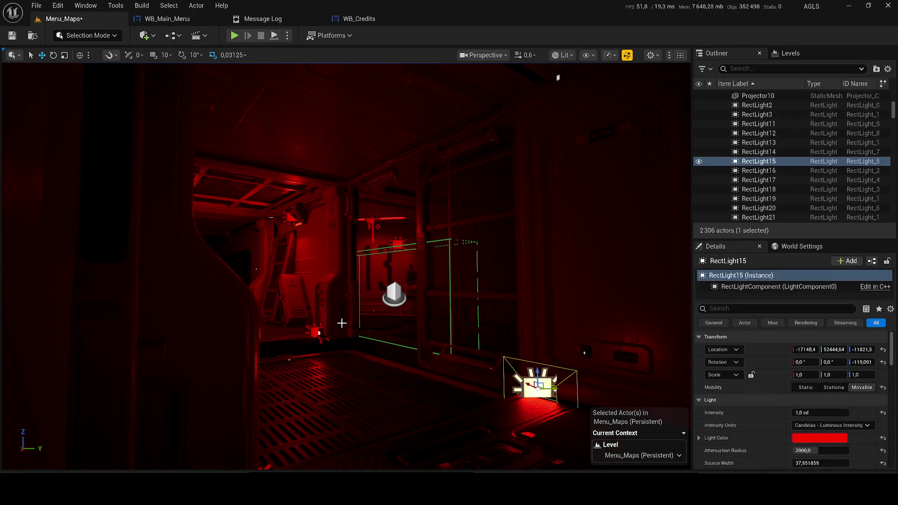
pyautogui.press('Delete')
# Duplicate the wall panel together with its nearby light
pyautogui.click(335, 323)
pyautogui.keyDown('ctrl'); pyautogui.click(317, 331); pyautogui.keyUp('ctrl')
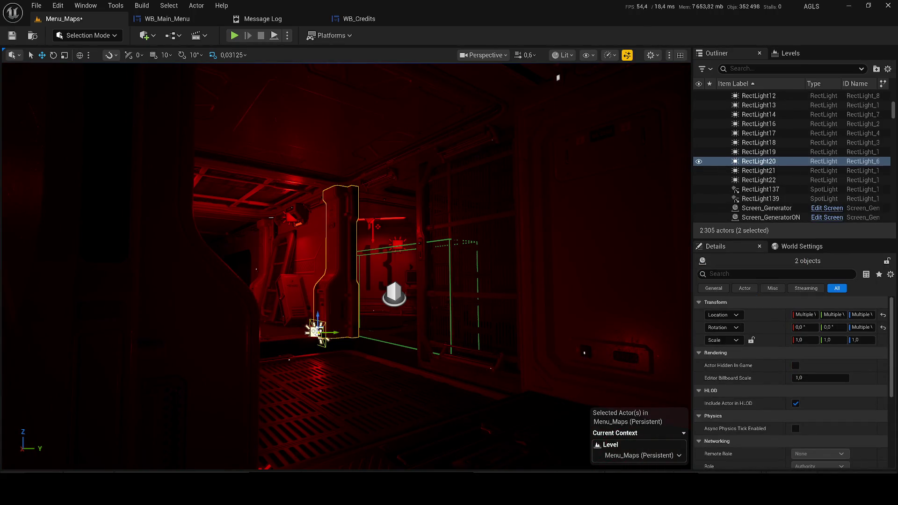
pyautogui.hotkey('ctrl', 'd')
pyautogui.scroll(3, 346, 267)
pyautogui.moveTo(207, 293); pyautogui.dragTo(239, 281)
pyautogui.scroll(3, 646, 423)
pyautogui.moveTo(187, 299); pyautogui.dragTo(200, 287)
pyautogui.moveTo(80, 260); pyautogui.dragTo(409, 90)
pyautogui.moveTo(280, 233); pyautogui.dragTo(300, 213)
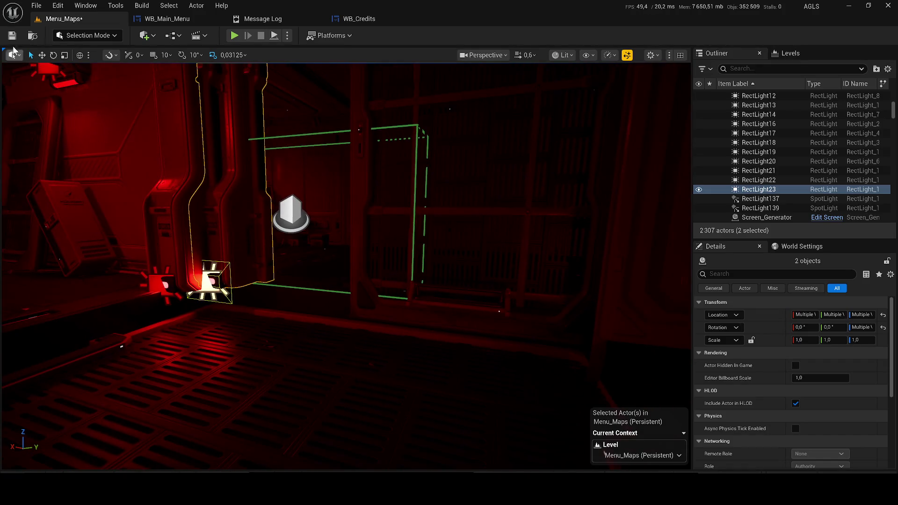
# Move the duplicated panel and light rightward and down, then play-test the menu
pyautogui.click(42, 54)
pyautogui.moveTo(212, 279); pyautogui.dragTo(625, 330)
pyautogui.press('f')
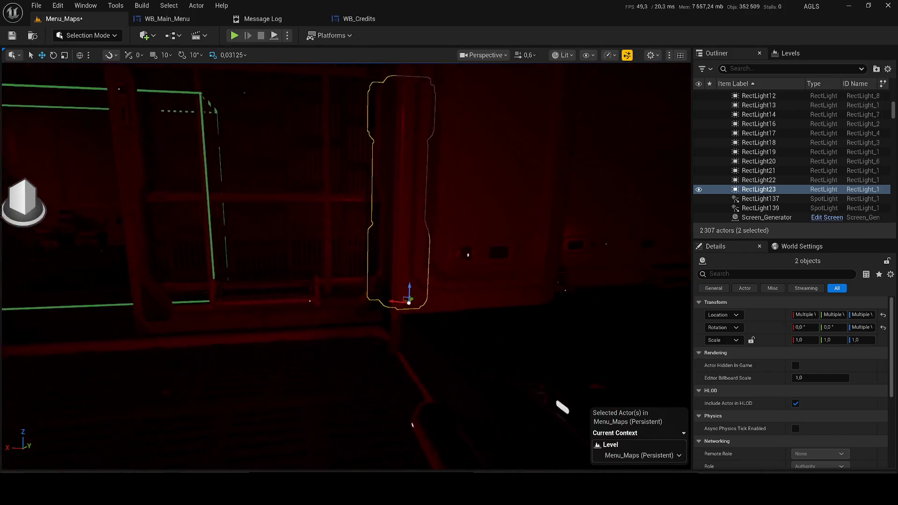
pyautogui.moveTo(379, 288)
pyautogui.mouseDown()
pyautogui.moveTo(343, 335)
pyautogui.moveTo(170, 351)
pyautogui.moveTo(301, 351)
pyautogui.moveTo(341, 378)
pyautogui.moveTo(321, 296)
pyautogui.moveTo(372, 280)
pyautogui.moveTo(337, 287)
pyautogui.moveTo(330, 317)
pyautogui.moveTo(343, 309)
pyautogui.moveTo(368, 313)
pyautogui.moveTo(287, 271)
pyautogui.moveTo(281, 258)
pyautogui.mouseUp()
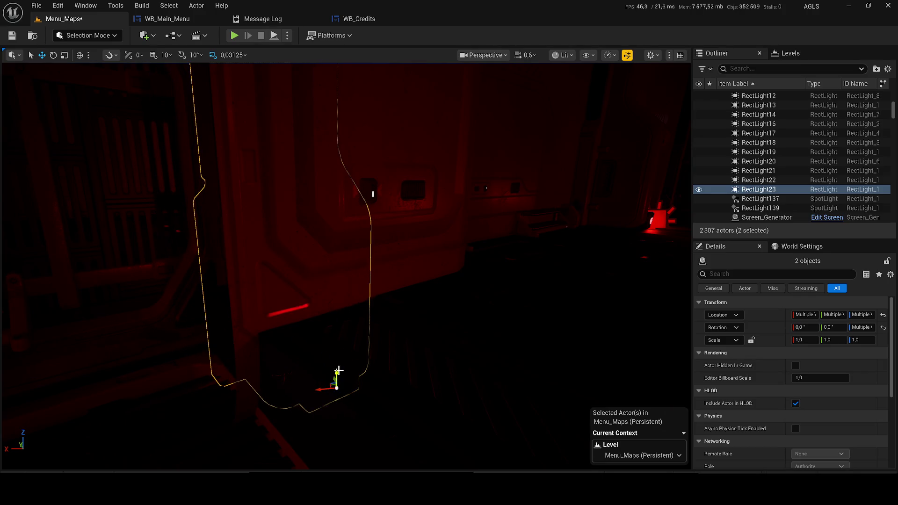
pyautogui.press('f')
pyautogui.press('f')
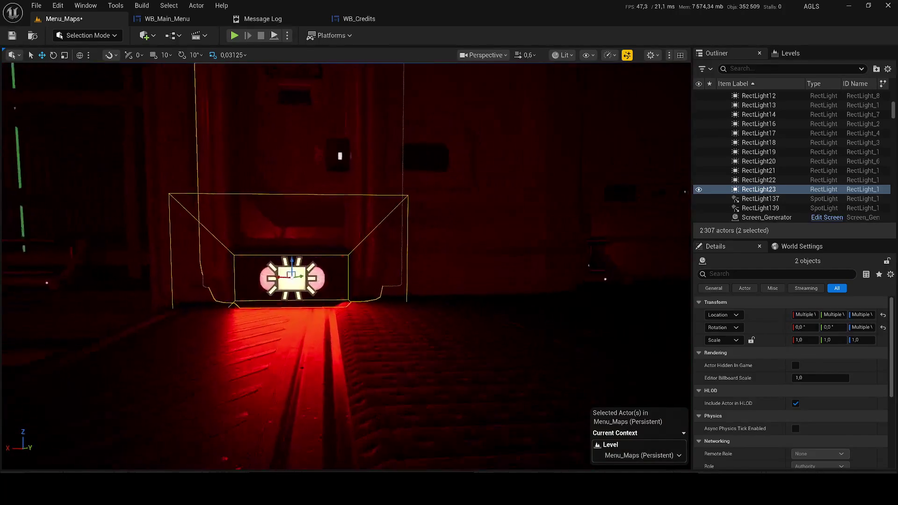
pyautogui.moveTo(261, 72); pyautogui.dragTo(260, 72)
pyautogui.click(233, 36)
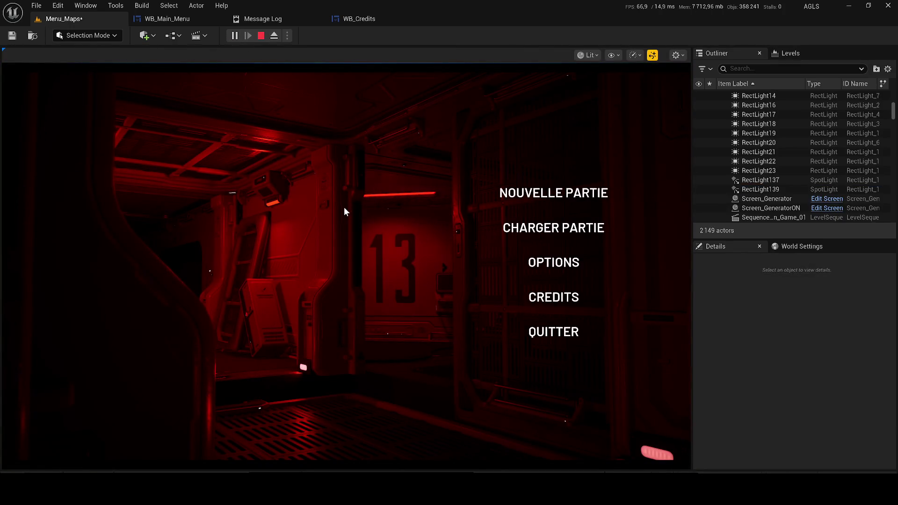
pyautogui.press('Escape')
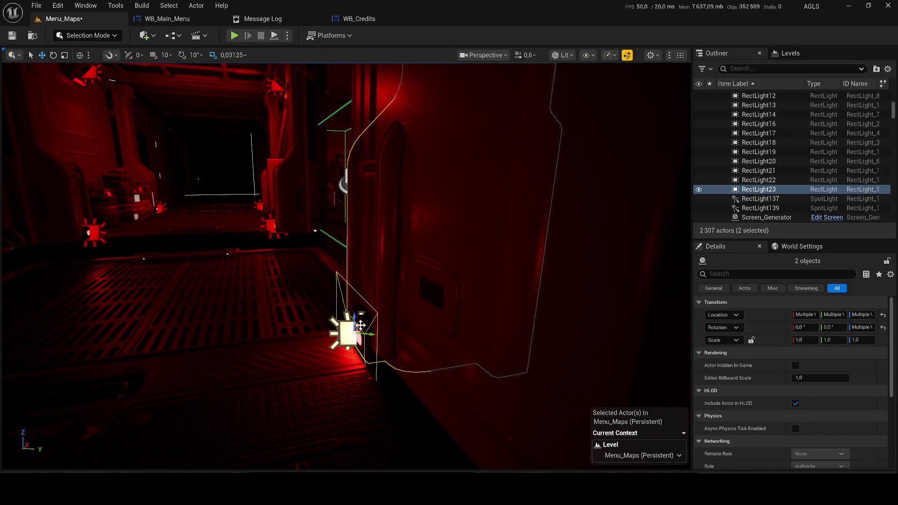
# Slide the panel and light left in two nudges, play-testing and saving Menu_Maps
pyautogui.moveTo(359, 324); pyautogui.dragTo(336, 333)
pyautogui.hotkey('ctrl', 's')
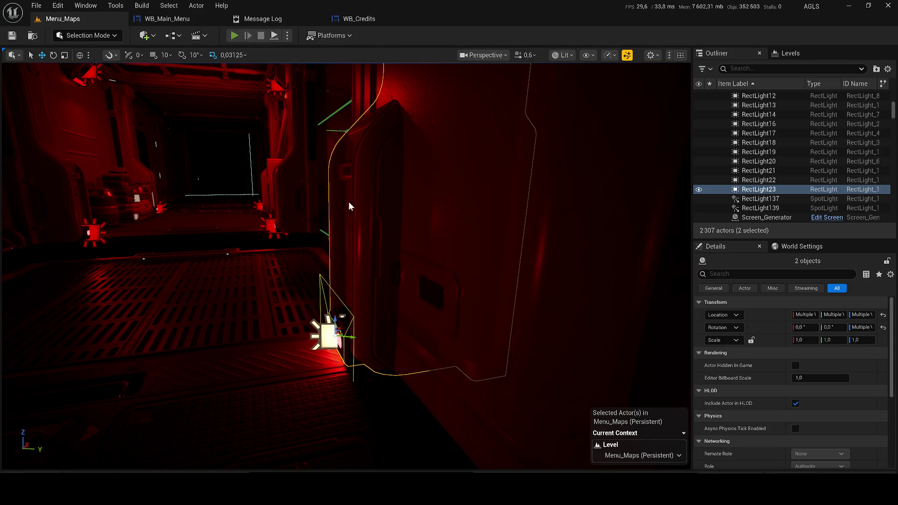
pyautogui.hotkey('alt', 'p')
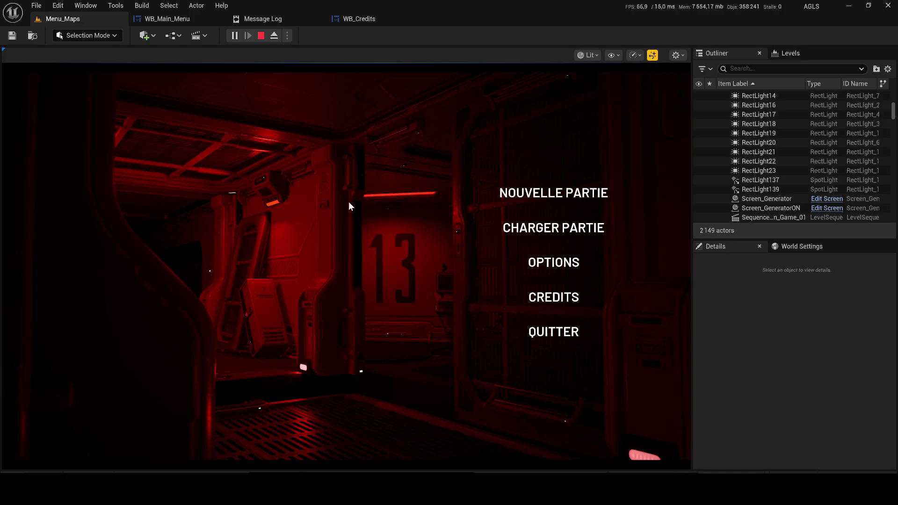
pyautogui.press('Escape')
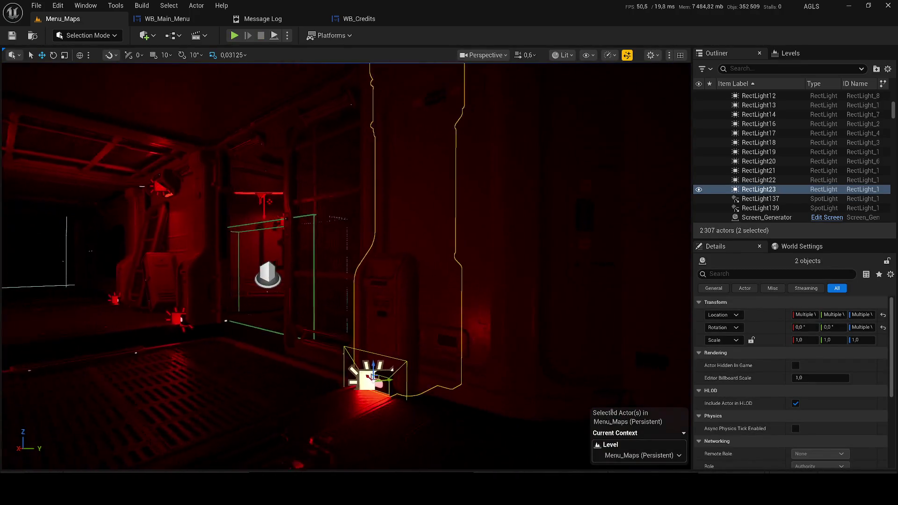
pyautogui.moveTo(352, 370); pyautogui.dragTo(332, 371)
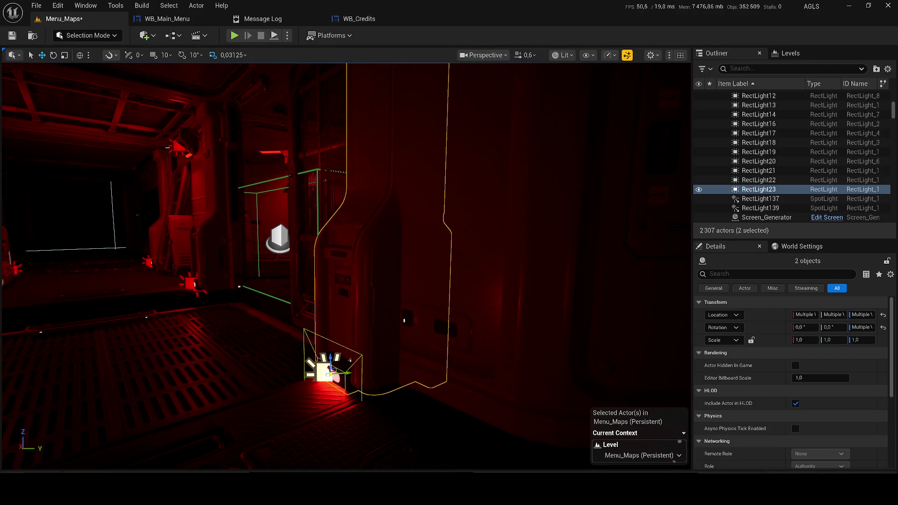
pyautogui.click(234, 35)
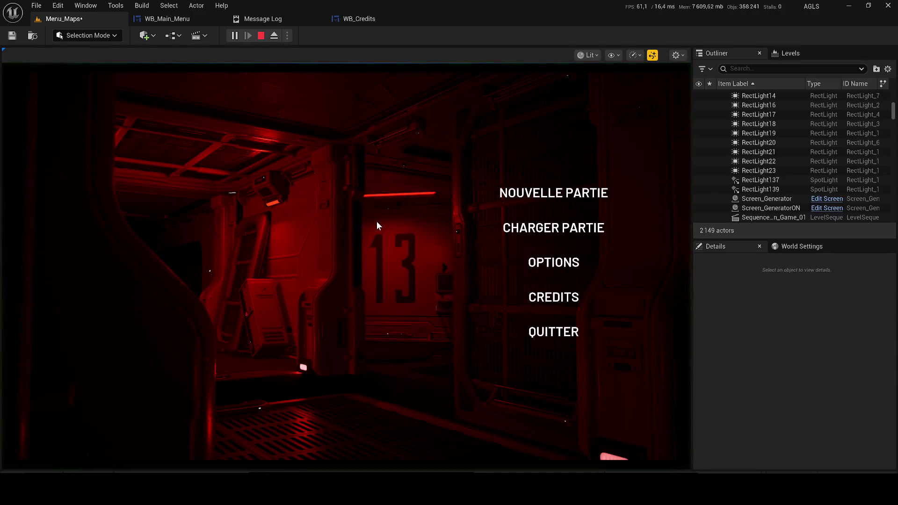
pyautogui.press('Escape')
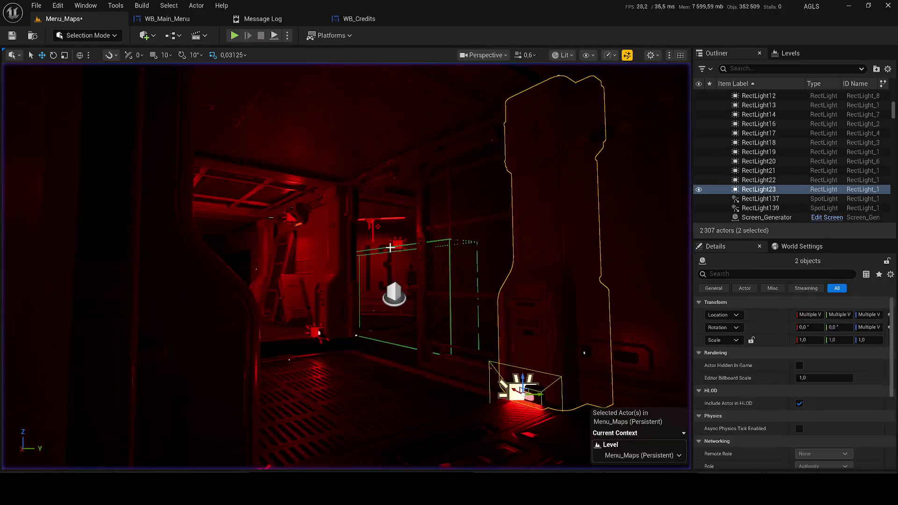
pyautogui.hotkey('ctrl', 's')
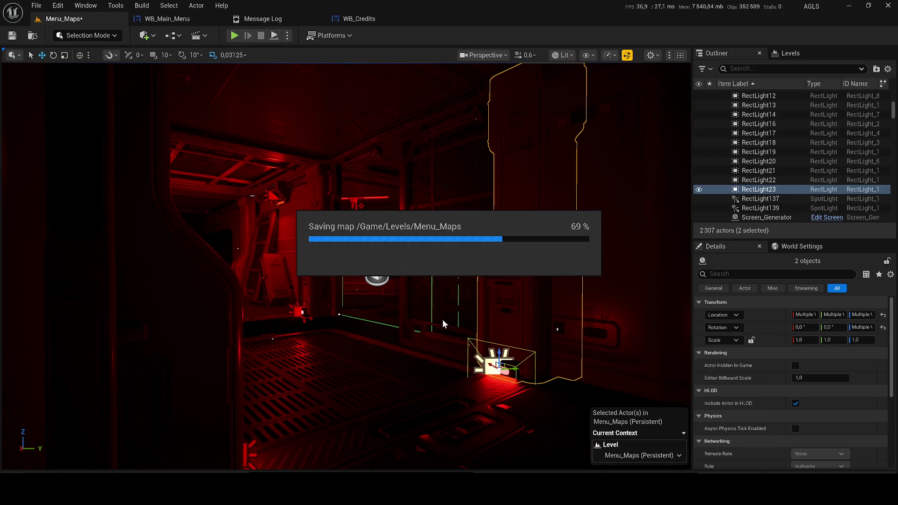
# Duplicate the panel and light, then delete the extra duplicated column
pyautogui.moveTo(431, 289)
pyautogui.mouseDown()
pyautogui.moveTo(468, 299)
pyautogui.moveTo(430, 290)
pyautogui.mouseUp()
pyautogui.hotkey('ctrl', 'd')
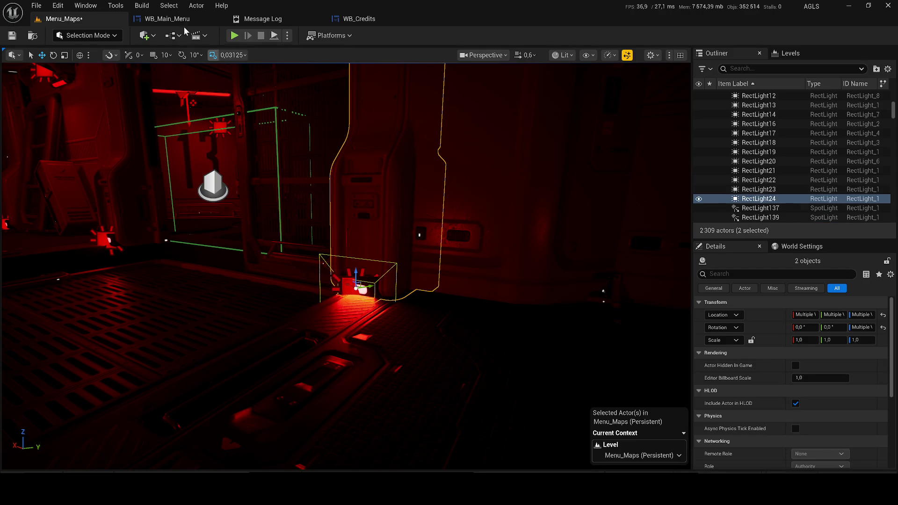
pyautogui.hotkey('alt', 'p')
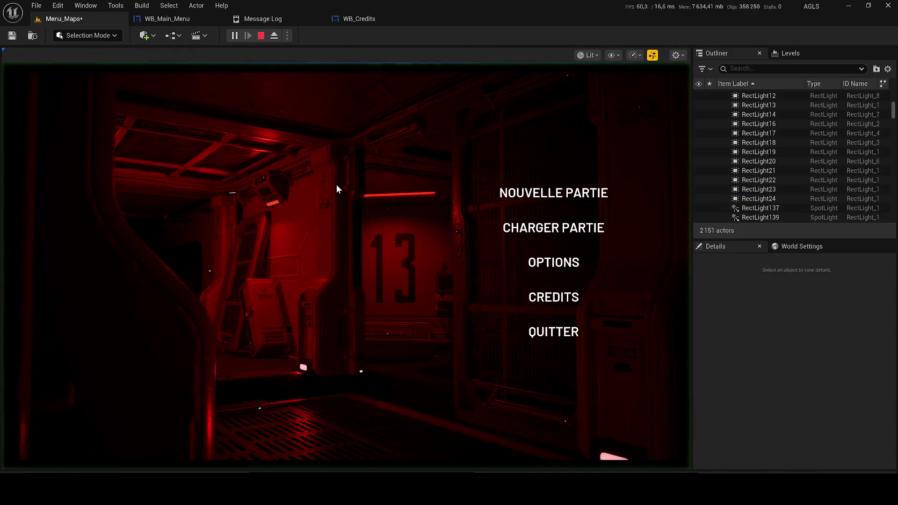
pyautogui.press('Escape')
pyautogui.press('f')
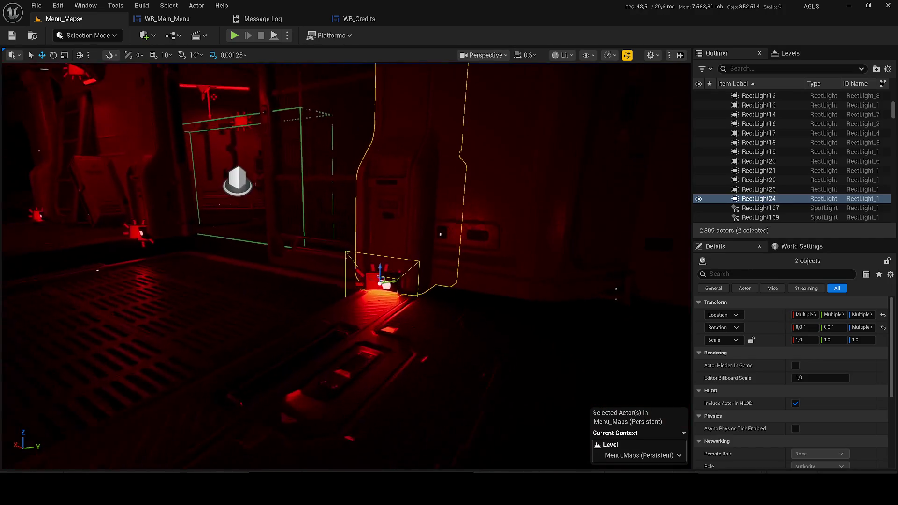
pyautogui.moveTo(231, 297)
pyautogui.mouseDown()
pyautogui.moveTo(208, 305)
pyautogui.moveTo(216, 309)
pyautogui.mouseUp()
pyautogui.hotkey('ctrl', 'z')
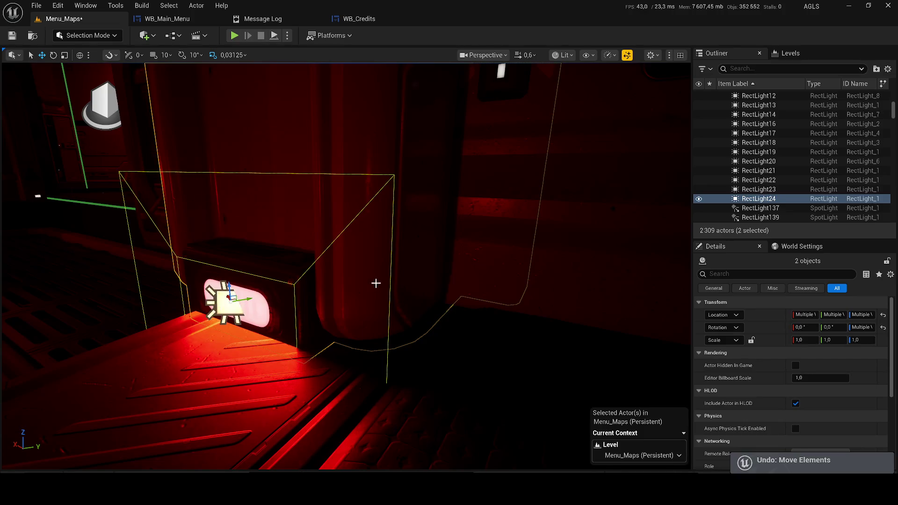
pyautogui.click(520, 171)
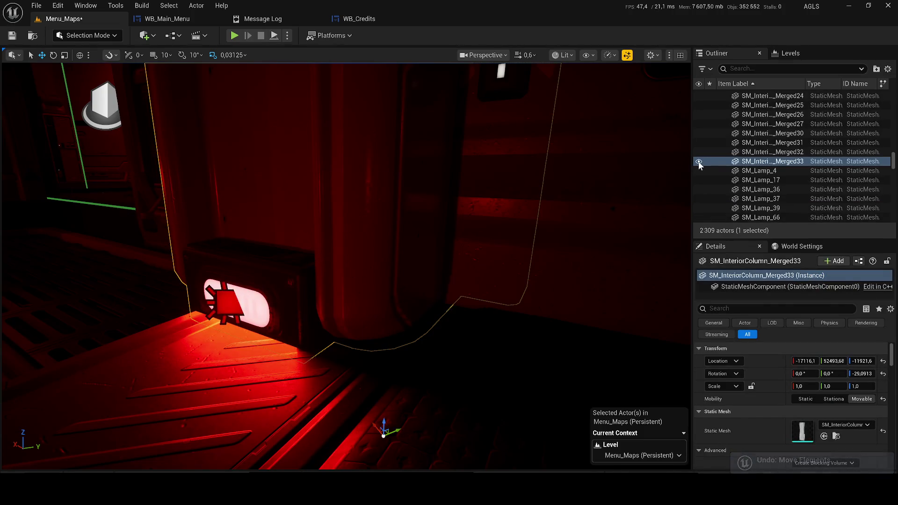
pyautogui.press('Delete')
# Rotate RectLight24 to angle its beam and play-test the menu
pyautogui.click(227, 302)
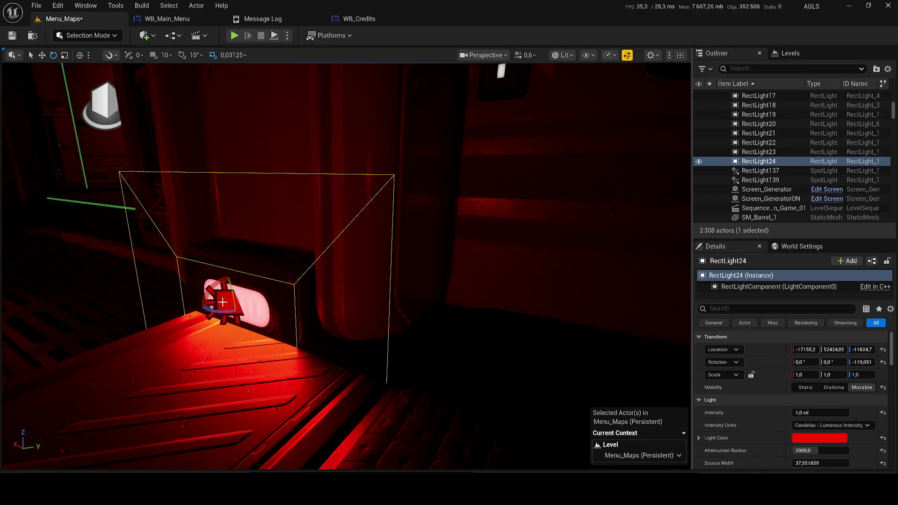
pyautogui.press('e')
pyautogui.moveTo(253, 299)
pyautogui.mouseDown()
pyautogui.moveTo(247, 322)
pyautogui.moveTo(240, 300)
pyautogui.moveTo(254, 282)
pyautogui.moveTo(227, 312)
pyautogui.moveTo(201, 313)
pyautogui.mouseUp()
pyautogui.press('f')
pyautogui.moveTo(302, 299)
pyautogui.mouseDown()
pyautogui.moveTo(306, 308)
pyautogui.moveTo(292, 294)
pyautogui.mouseUp()
pyautogui.press('r')
pyautogui.press('w')
pyautogui.click(234, 36)
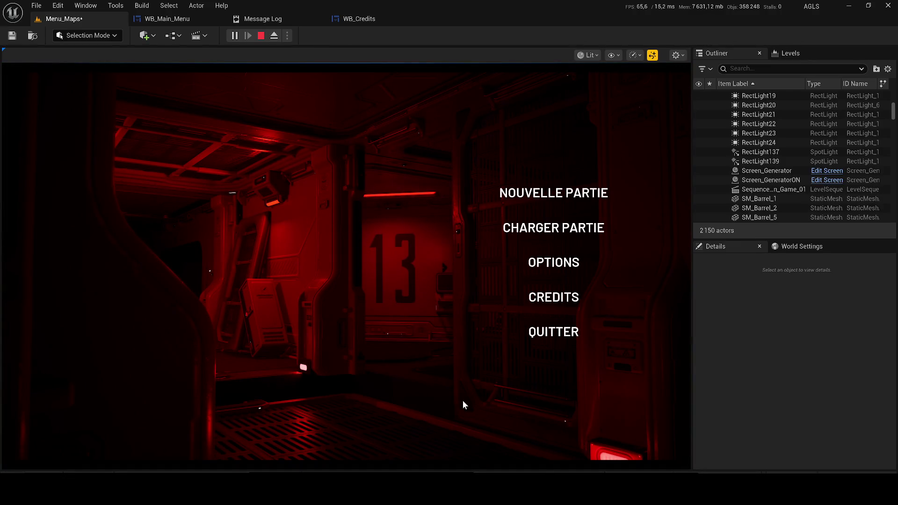
pyautogui.press('Escape')
# Dim RectLight24 to 0,2 cd, save the level and play-test again
pyautogui.moveTo(803, 412); pyautogui.dragTo(795, 411)
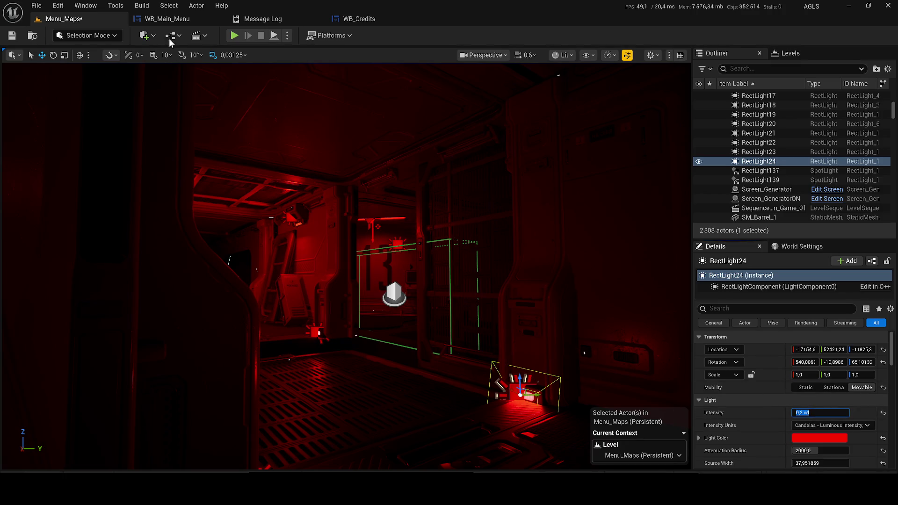
pyautogui.hotkey('ctrl', 's')
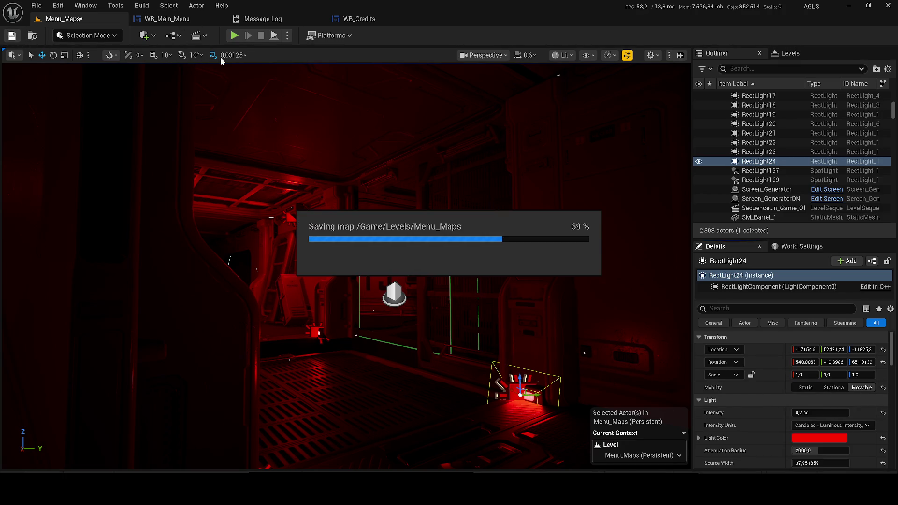
pyautogui.click(234, 38)
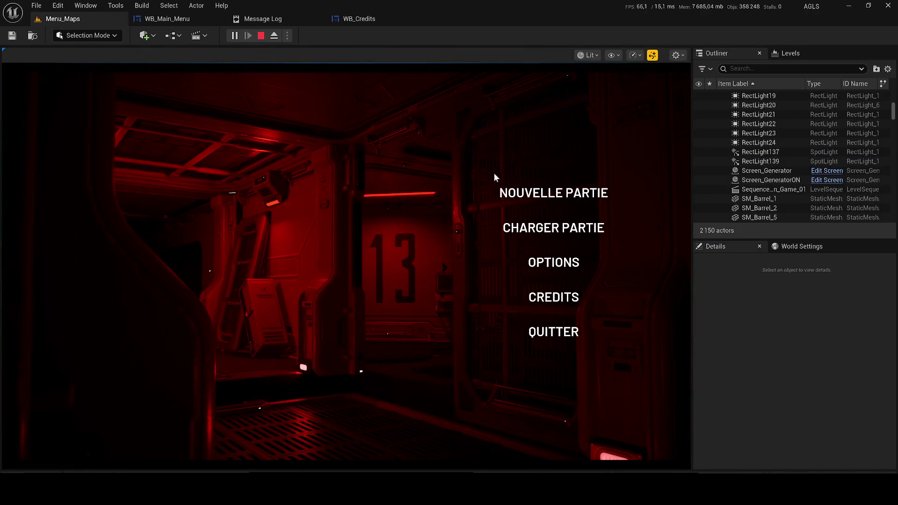
pyautogui.press('Escape')
pyautogui.click(163, 19)
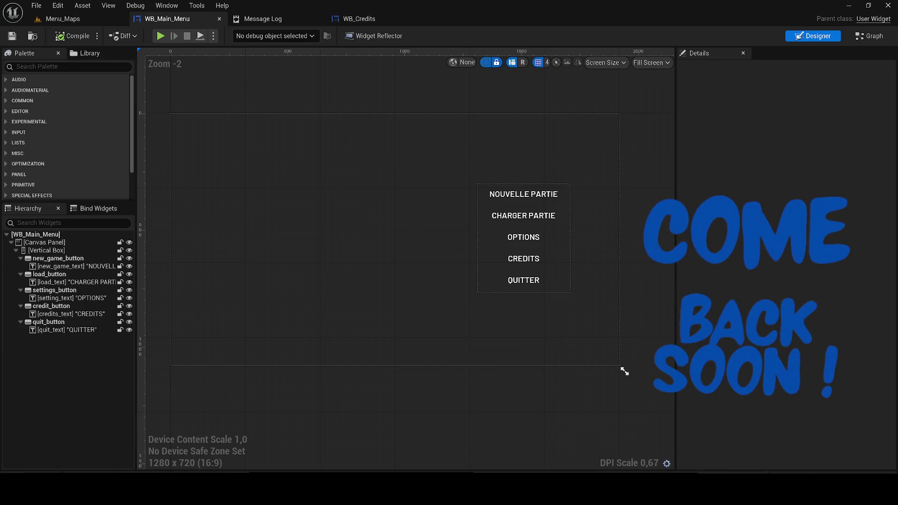
# Lower the system volume while the WB_Main_Menu designer is open
pyautogui.press('XF86AudioLowerVolume')
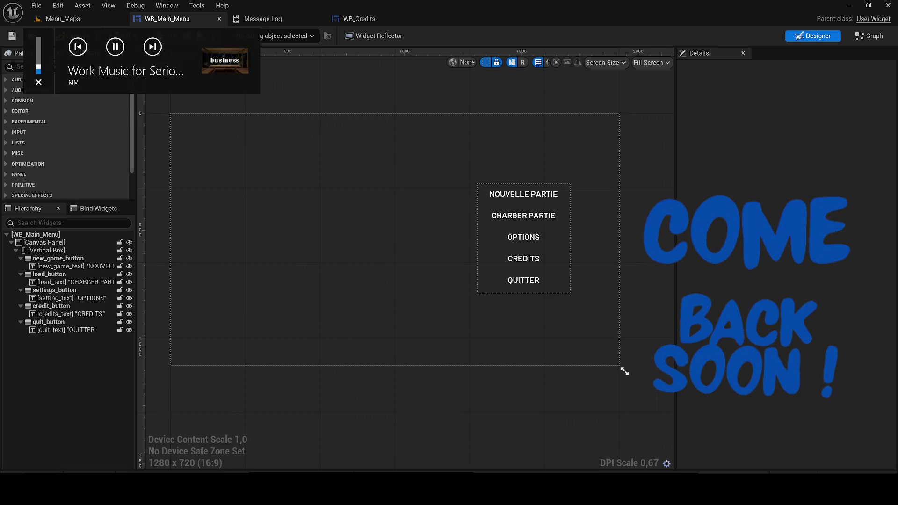
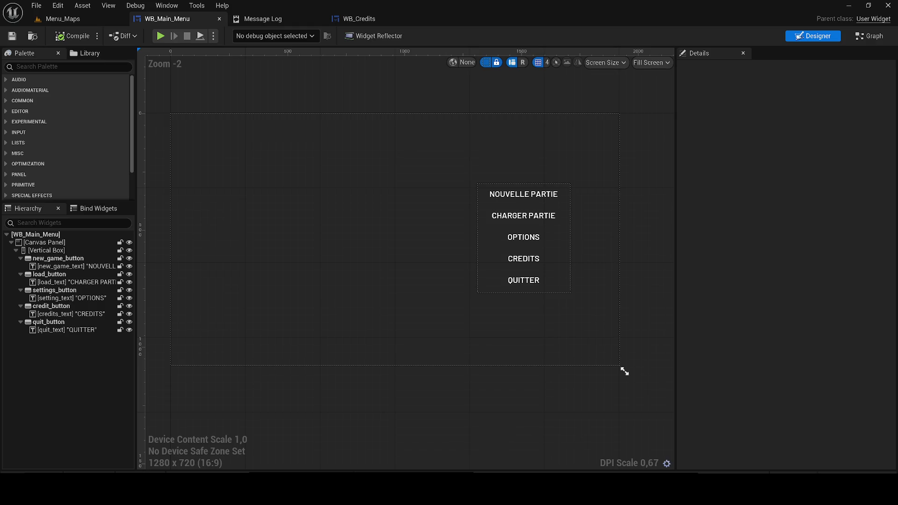
# Open the Content Drawer and browse the Menu folder's assets
pyautogui.press('XF86AudioLowerVolume')
pyautogui.click(36, 476)
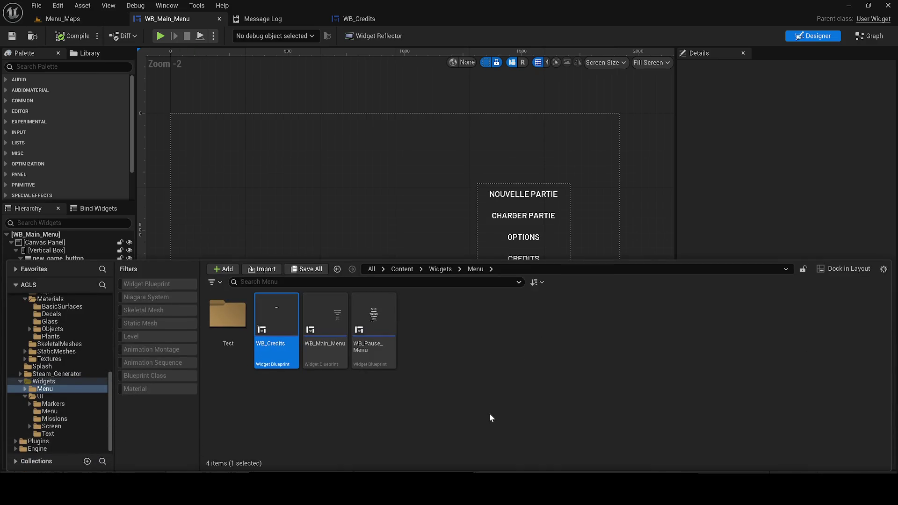
pyautogui.click(374, 365)
pyautogui.click(378, 394)
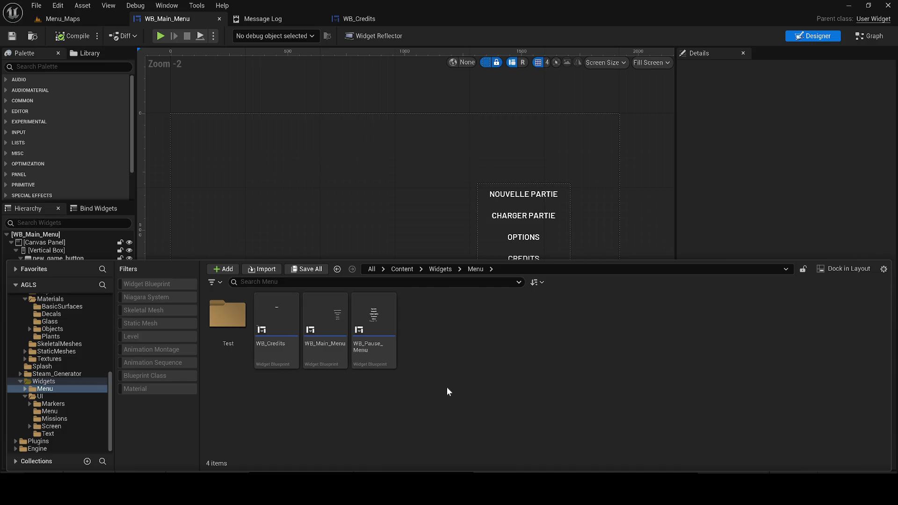
# Close the Message Log and WB_Credits tabs and return to the Menu_Maps level
pyautogui.click(317, 18)
pyautogui.click(318, 18)
pyautogui.click(89, 20)
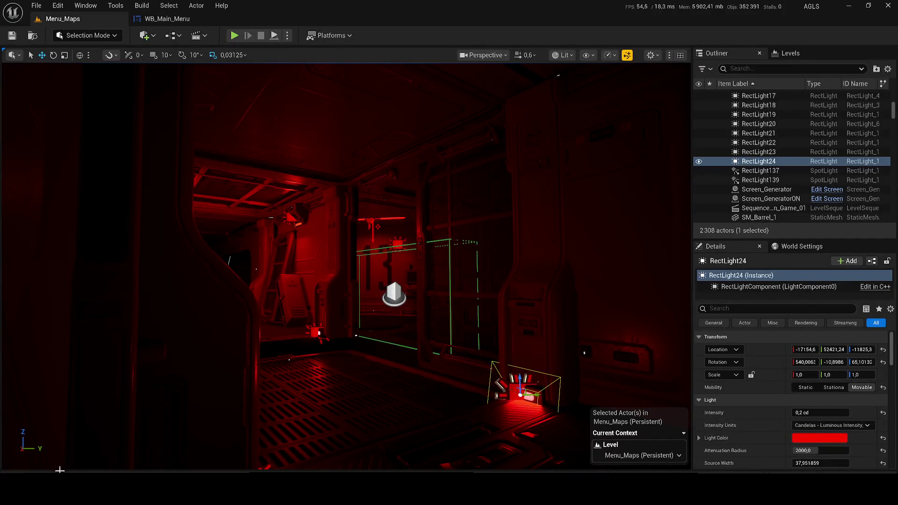
pyautogui.click(61, 468)
# Create a User Widget-based Widget Blueprint named WB_Settings in the Menu folder
pyautogui.rightClick(464, 378)
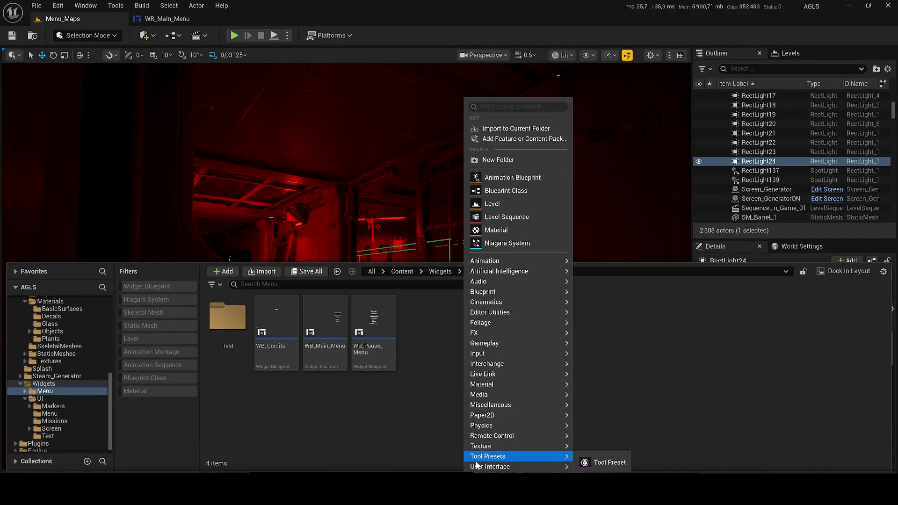
pyautogui.moveTo(486, 466)
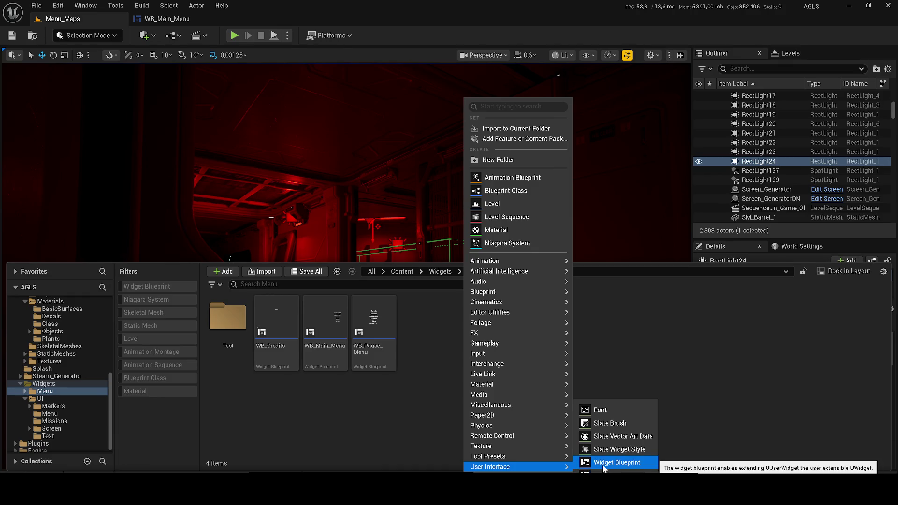
pyautogui.click(617, 463)
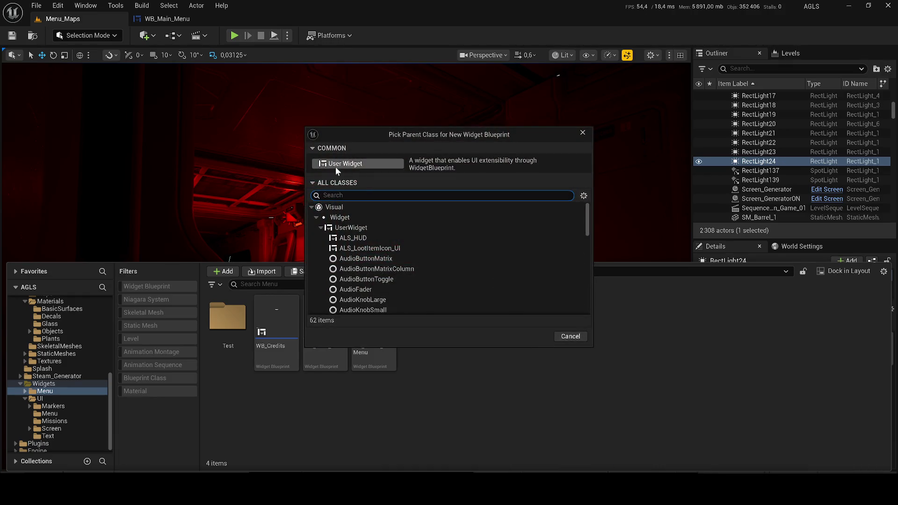
pyautogui.click(335, 164)
pyautogui.write('WB_')
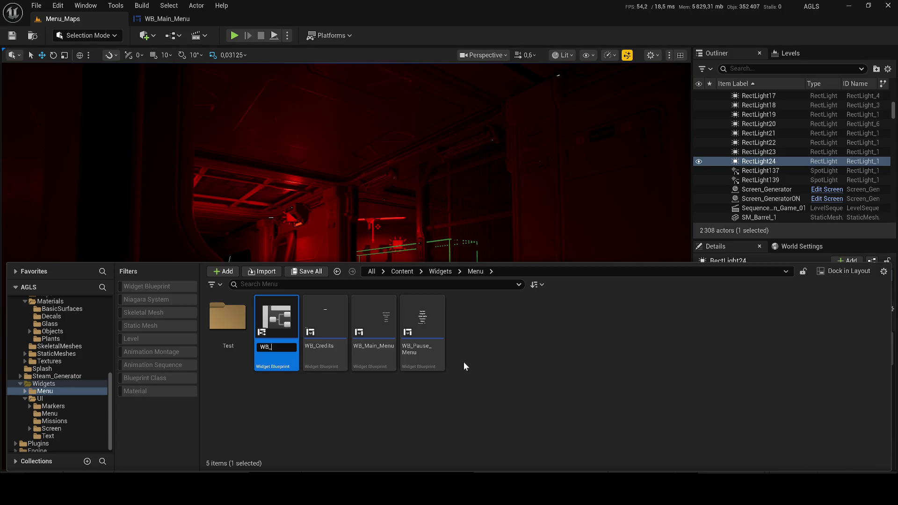
pyautogui.press('XF86AudioLowerVolume')
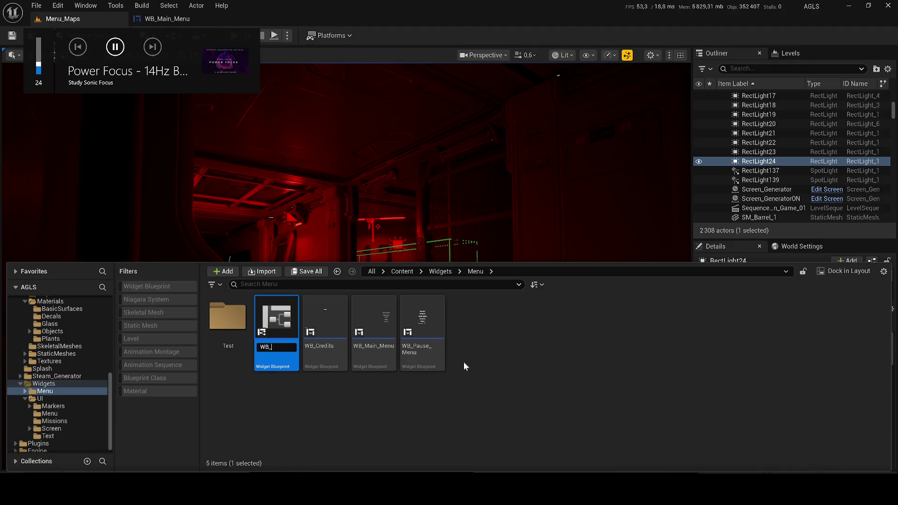
pyautogui.write('Settings')
pyautogui.press('Return')
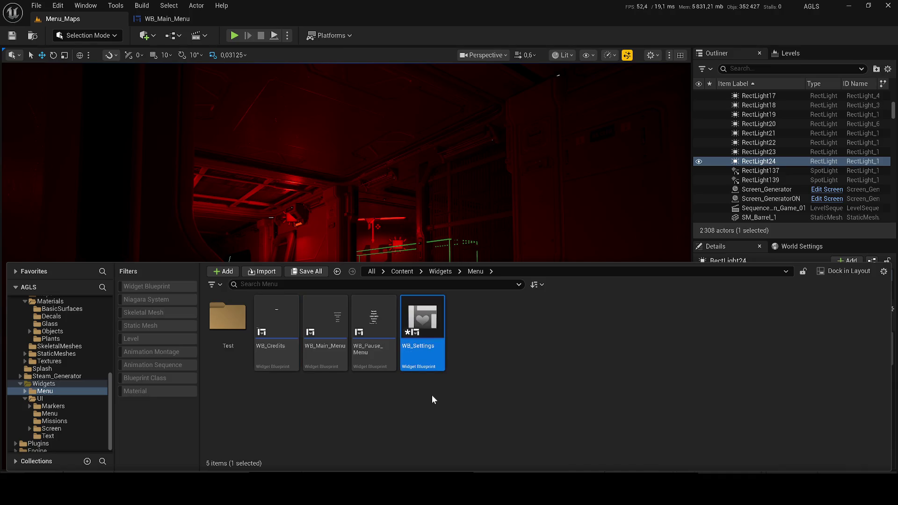
# Open WB_Settings, dock its editor tab, and drag a Canvas Panel in as the root
pyautogui.doubleClick(411, 333)
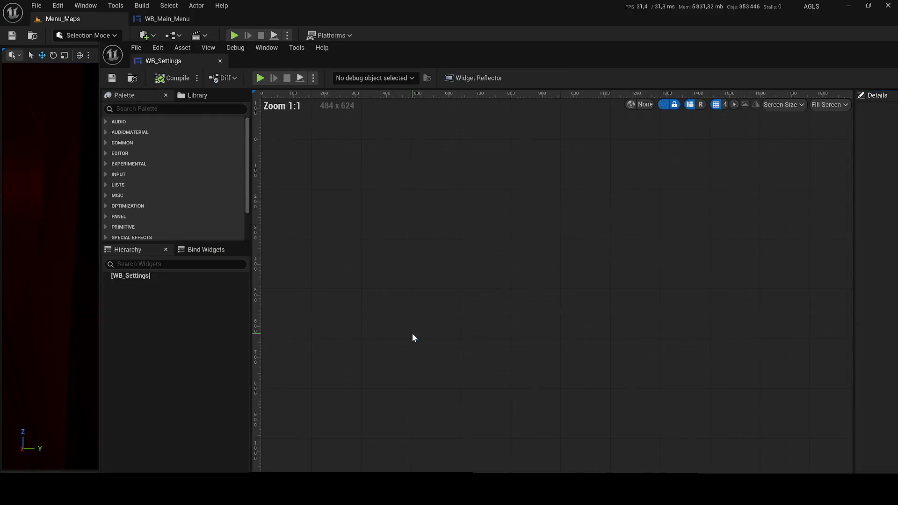
pyautogui.moveTo(187, 57)
pyautogui.mouseDown()
pyautogui.moveTo(209, 29)
pyautogui.moveTo(285, 21)
pyautogui.mouseUp()
pyautogui.click(39, 67)
pyautogui.write('ca')
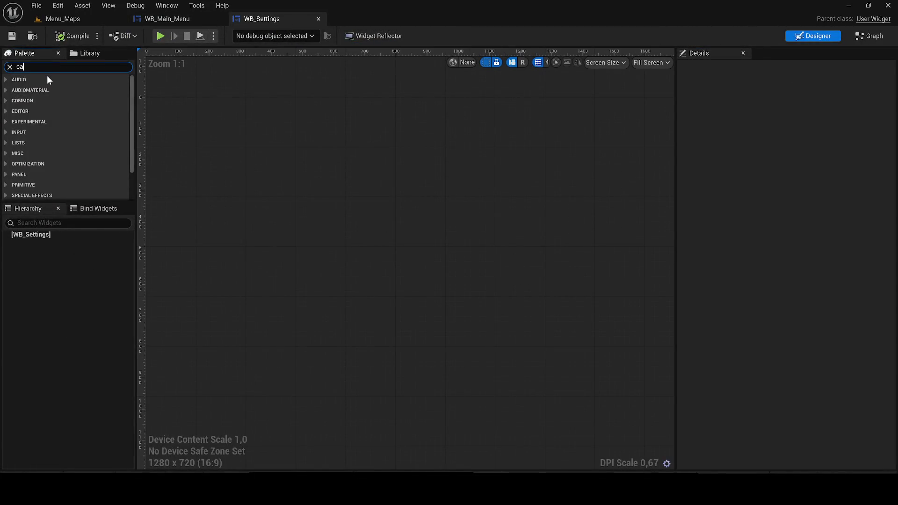
pyautogui.moveTo(47, 88)
pyautogui.mouseDown()
pyautogui.moveTo(131, 71)
pyautogui.moveTo(169, 94)
pyautogui.mouseUp()
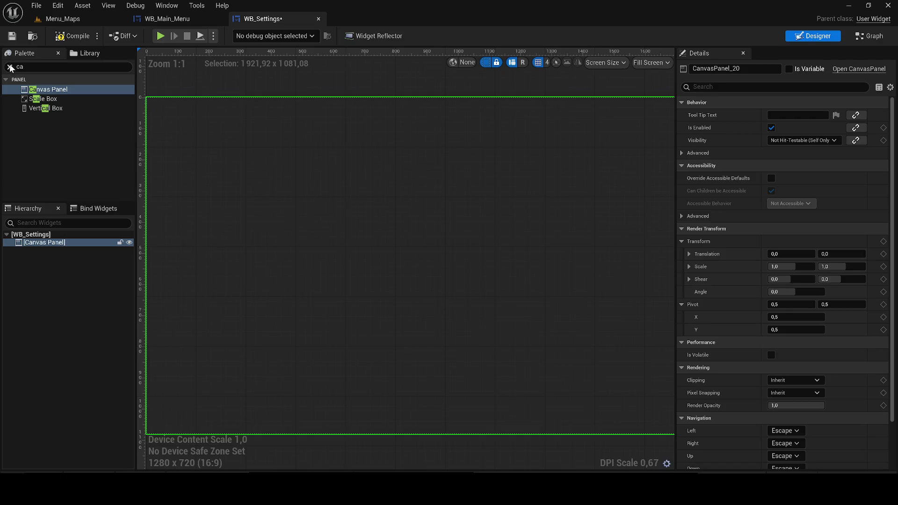
pyautogui.click(10, 67)
pyautogui.scroll(-2, 315, 148)
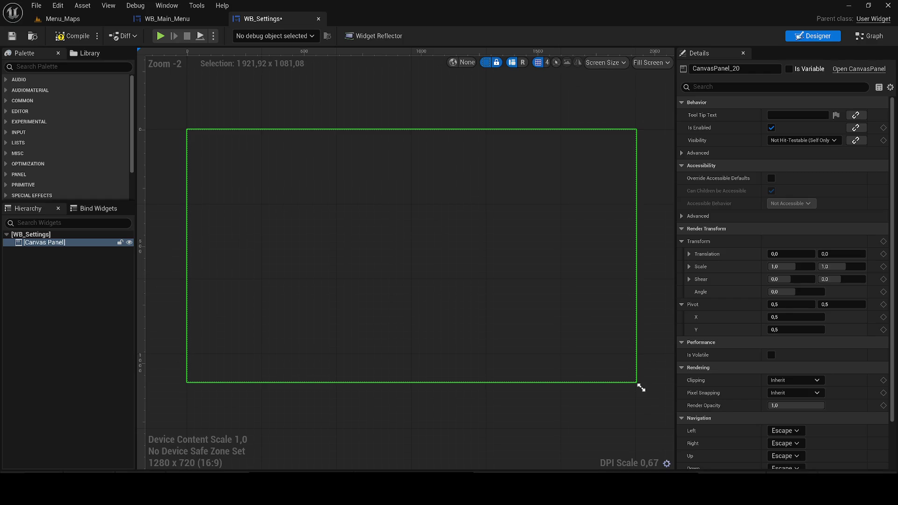
pyautogui.press('XF86AudioLowerVolume')
# Add a Grid Panel from the Palette onto the WB_Settings canvas
pyautogui.hotkey('ctrl', 'f')
pyautogui.write('grid')
pyautogui.moveTo(44, 89)
pyautogui.mouseDown()
pyautogui.moveTo(331, 246)
pyautogui.moveTo(212, 157)
pyautogui.moveTo(299, 295)
pyautogui.moveTo(342, 343)
pyautogui.mouseUp()
pyautogui.click(9, 66)
pyautogui.click(227, 161)
pyautogui.click(226, 160)
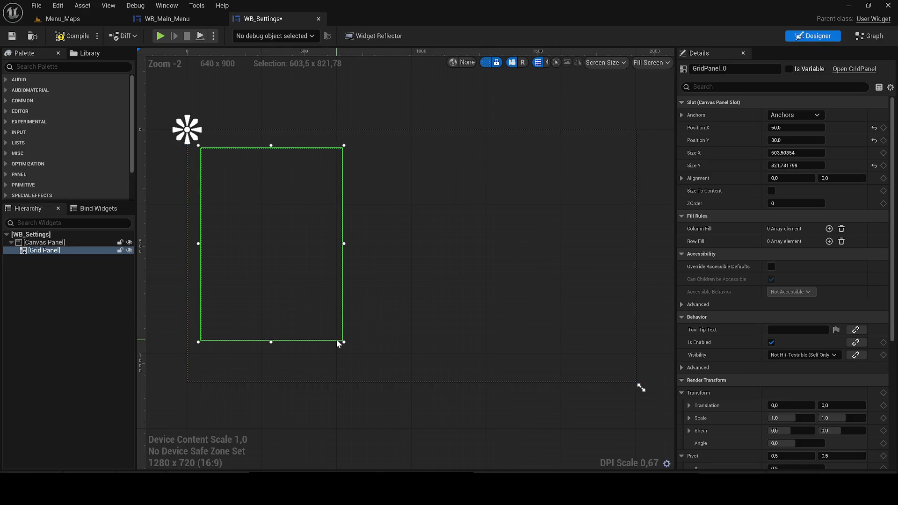
# Set the Grid Panel's height, width and vertical position to 0
pyautogui.click(795, 165)
pyautogui.write('0')
pyautogui.press('Return')
pyautogui.click(795, 153)
pyautogui.write('0')
pyautogui.press('Return')
pyautogui.click(795, 140)
pyautogui.write('0')
# Anchor the Grid Panel to full stretch with all offsets 0 and add a Column Fill entry
pyautogui.click(781, 114)
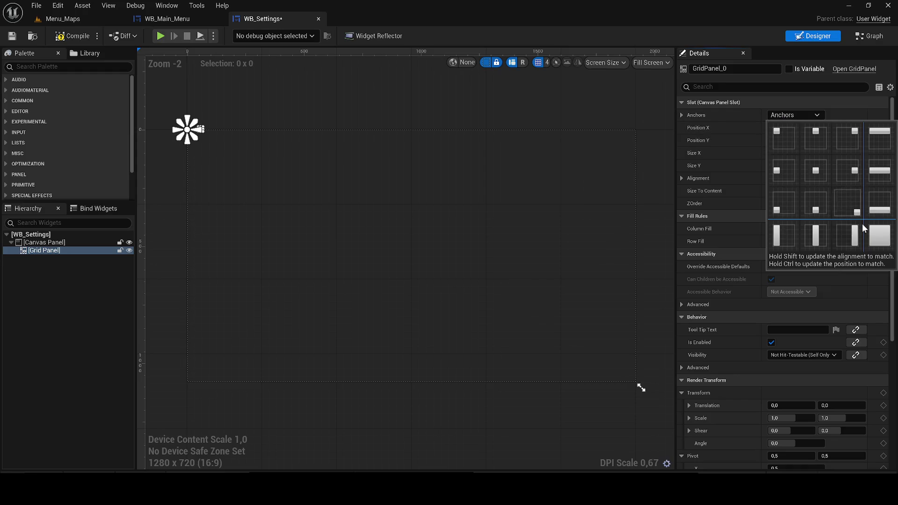
pyautogui.click(858, 220)
pyautogui.write('0')
pyautogui.click(795, 152)
pyautogui.write('0')
pyautogui.click(794, 165)
pyautogui.write('0')
pyautogui.press('Return')
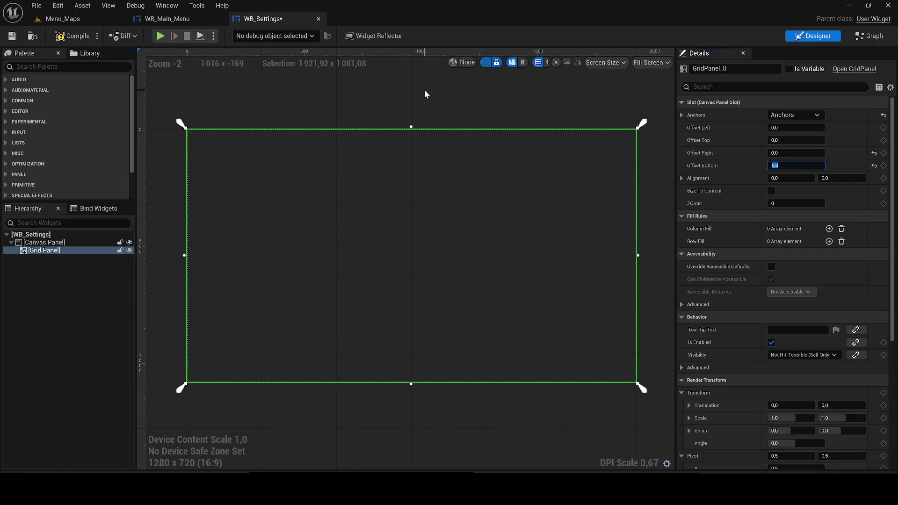
pyautogui.click(829, 229)
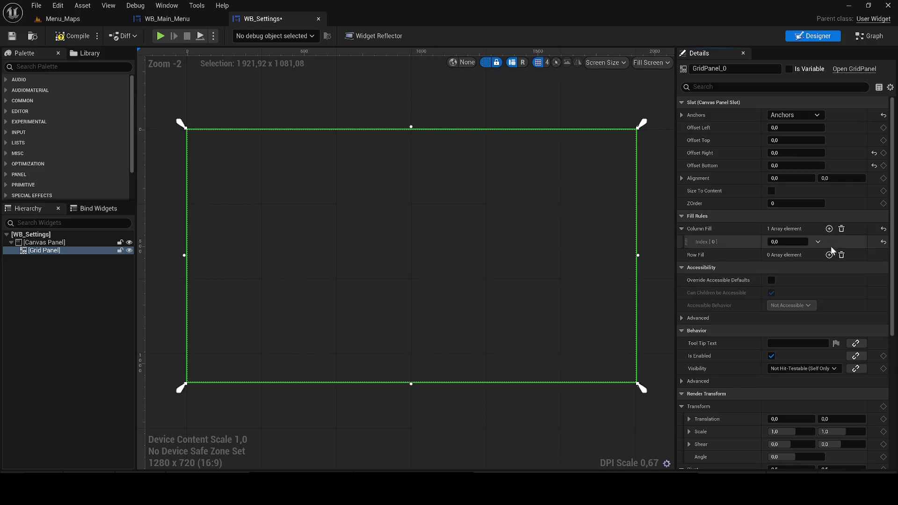
# Add two Column Fill entries of 0,5 plus Row Fill entries, then compile
pyautogui.click(829, 255)
pyautogui.click(779, 242)
pyautogui.write('0,5')
pyautogui.click(778, 267)
pyautogui.write('0,5')
pyautogui.press('Return')
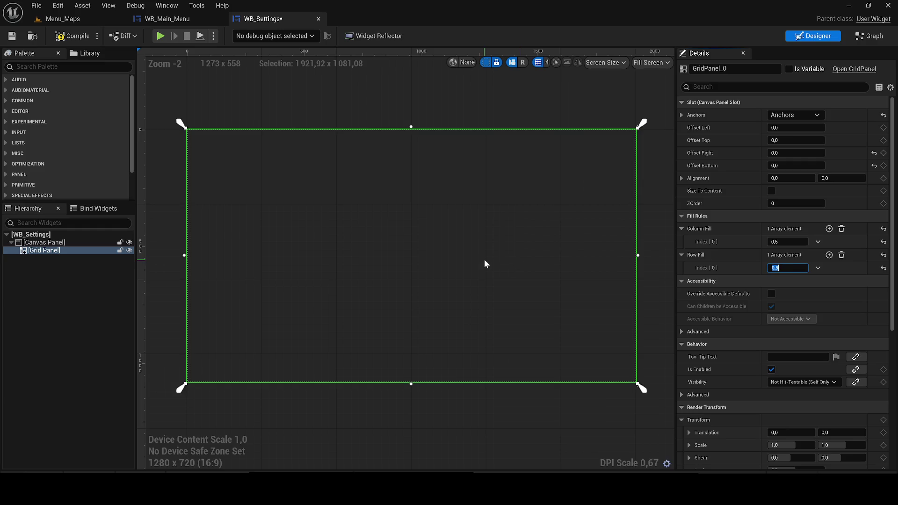
pyautogui.click(829, 229)
pyautogui.click(790, 256)
pyautogui.write('.5')
pyautogui.press('Return')
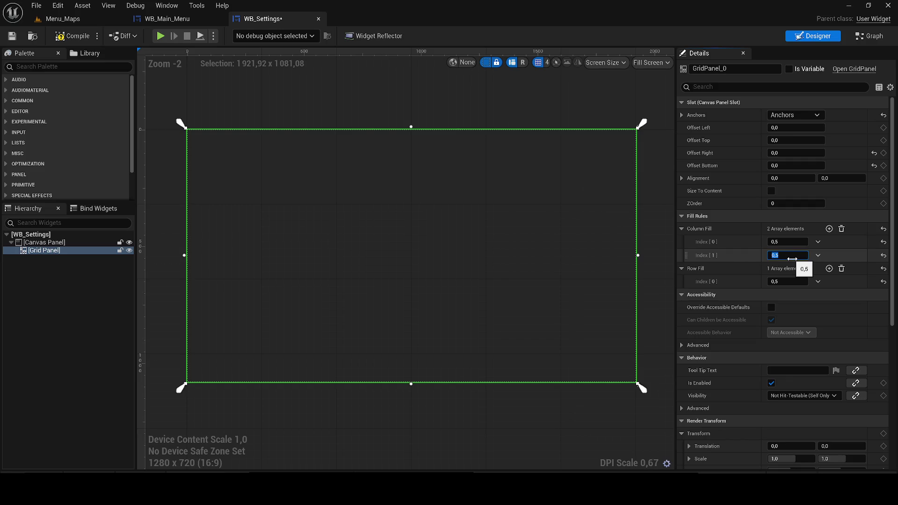
pyautogui.click(829, 268)
pyautogui.click(788, 295)
pyautogui.write('.5')
pyautogui.click(69, 42)
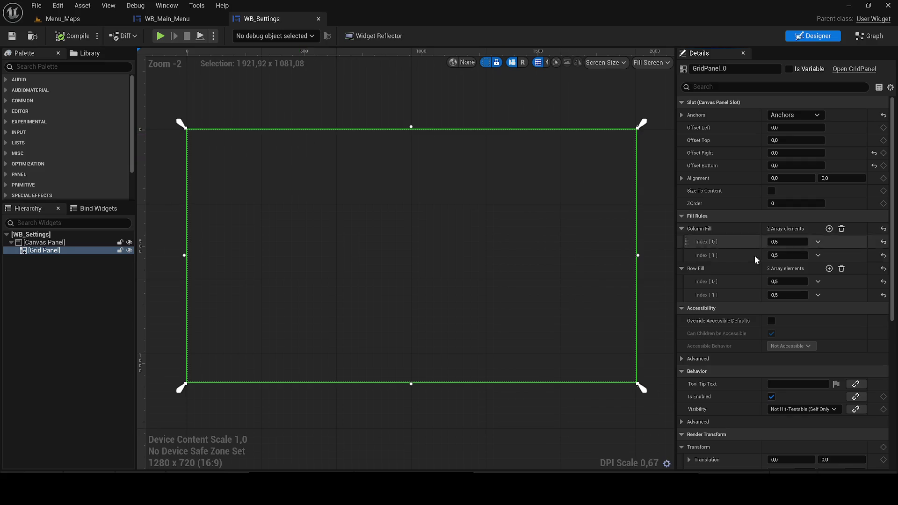
# Reset Row Fill to a single entry of 1,0, then compile and save
pyautogui.click(777, 281)
pyautogui.write('1')
pyautogui.press('Return')
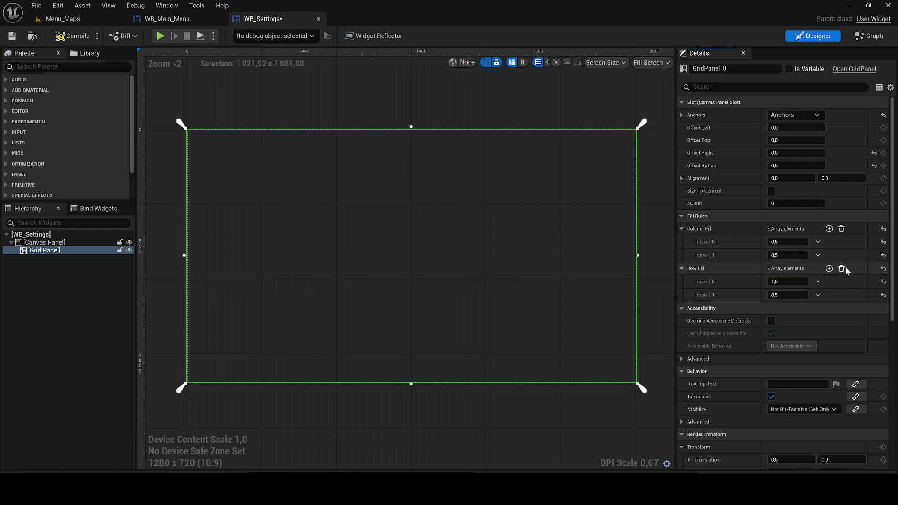
pyautogui.click(841, 268)
pyautogui.click(829, 268)
pyautogui.click(777, 281)
pyautogui.write('1')
pyautogui.press('Return')
pyautogui.click(71, 36)
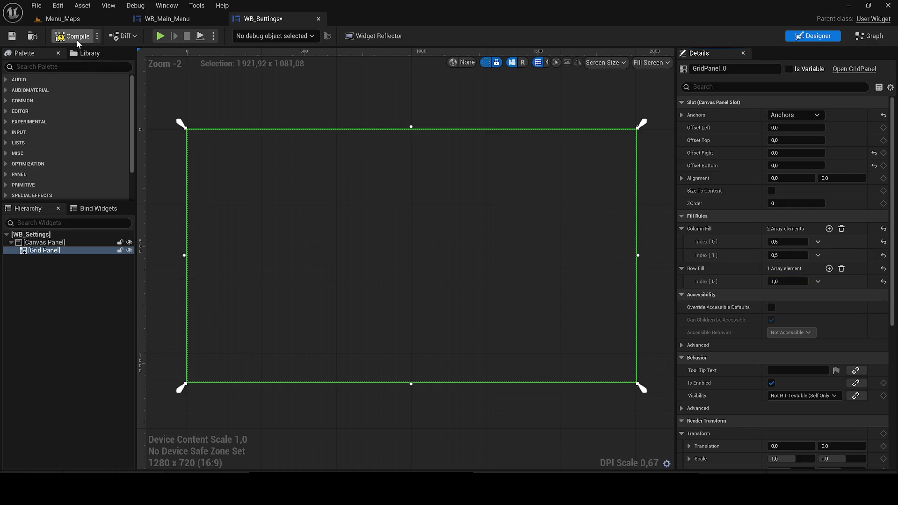
pyautogui.click(11, 36)
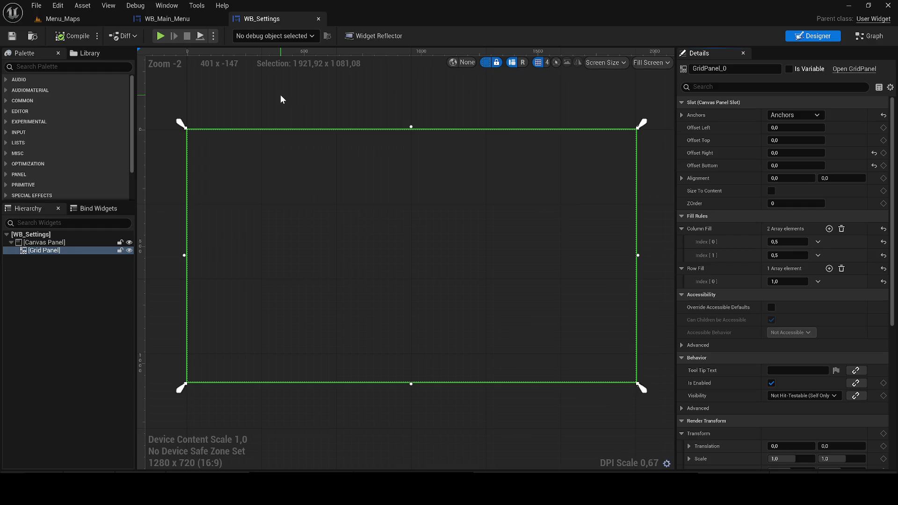
# Drop a Canvas Panel into the Grid Panel and set its Column to 1
pyautogui.click(42, 66)
pyautogui.write('c')
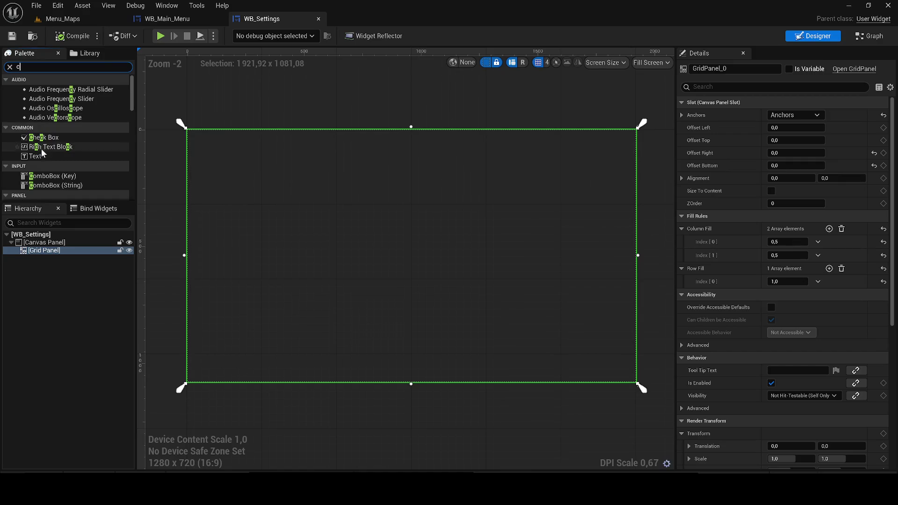
pyautogui.write('a')
pyautogui.moveTo(42, 89)
pyautogui.mouseDown()
pyautogui.moveTo(75, 234)
pyautogui.moveTo(164, 242)
pyautogui.moveTo(267, 235)
pyautogui.mouseUp()
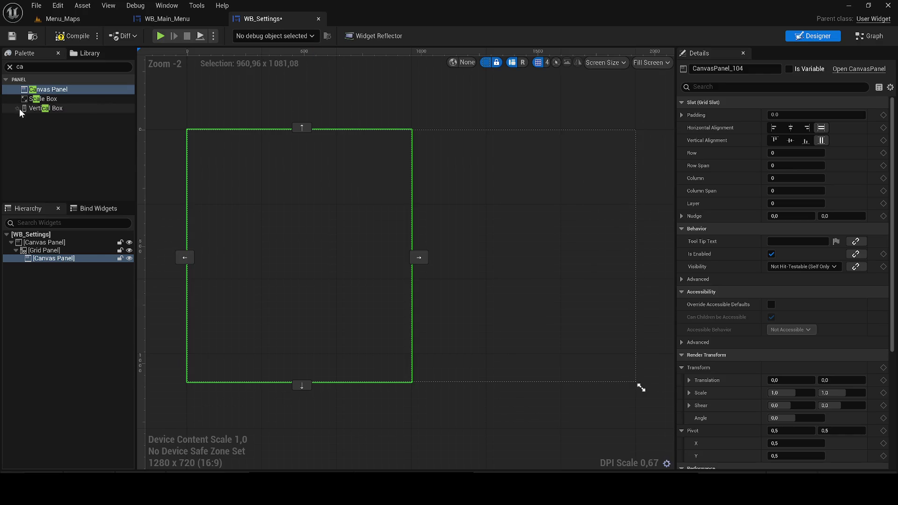
pyautogui.click(419, 258)
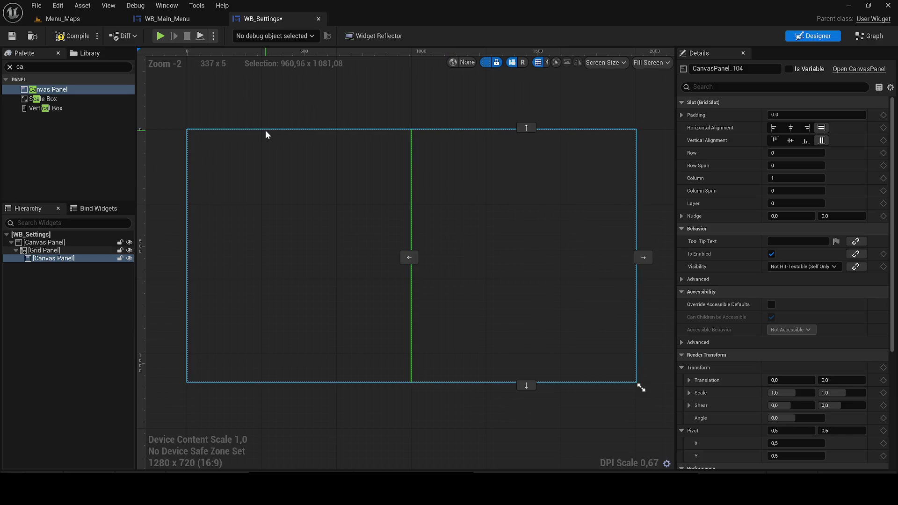
pyautogui.click(19, 67)
pyautogui.write('blur')
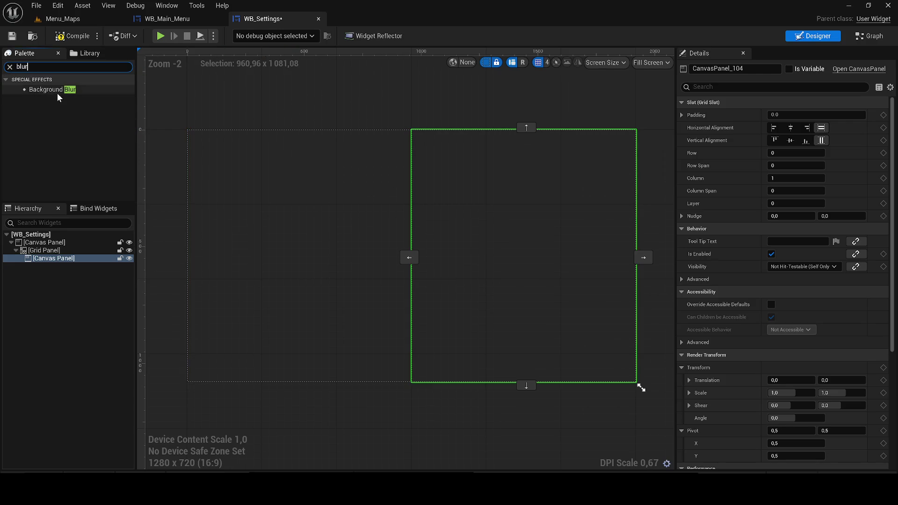
# Add a Background Blur with strength 5,0 and move it into the inner Canvas Panel
pyautogui.moveTo(52, 89); pyautogui.dragTo(255, 177)
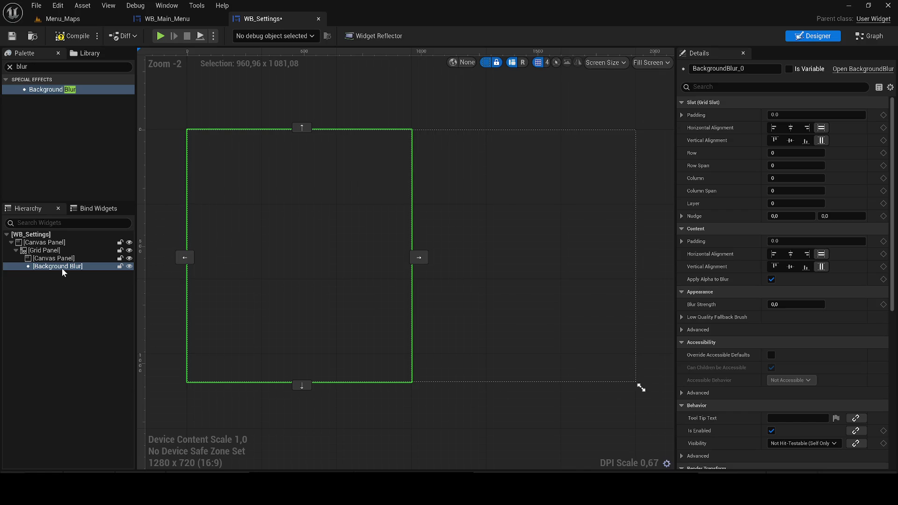
pyautogui.click(792, 305)
pyautogui.write('5')
pyautogui.press('Return')
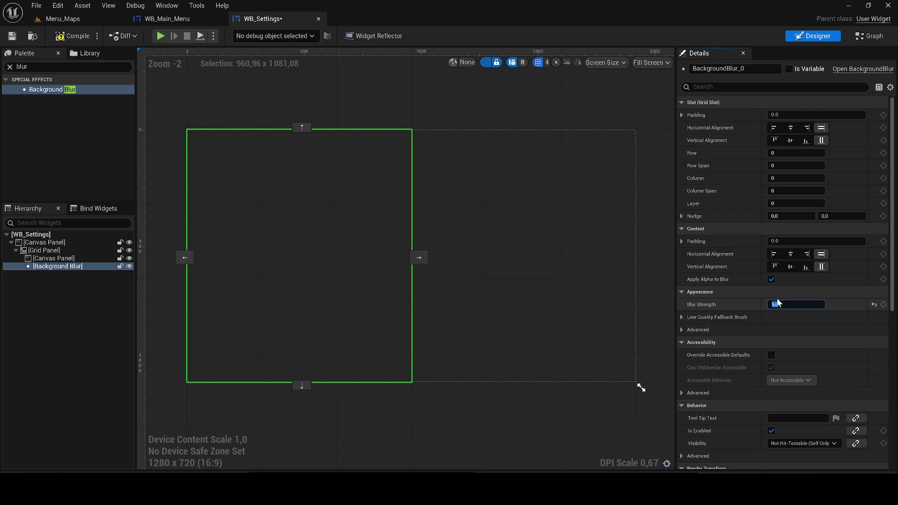
pyautogui.moveTo(94, 267); pyautogui.dragTo(76, 260)
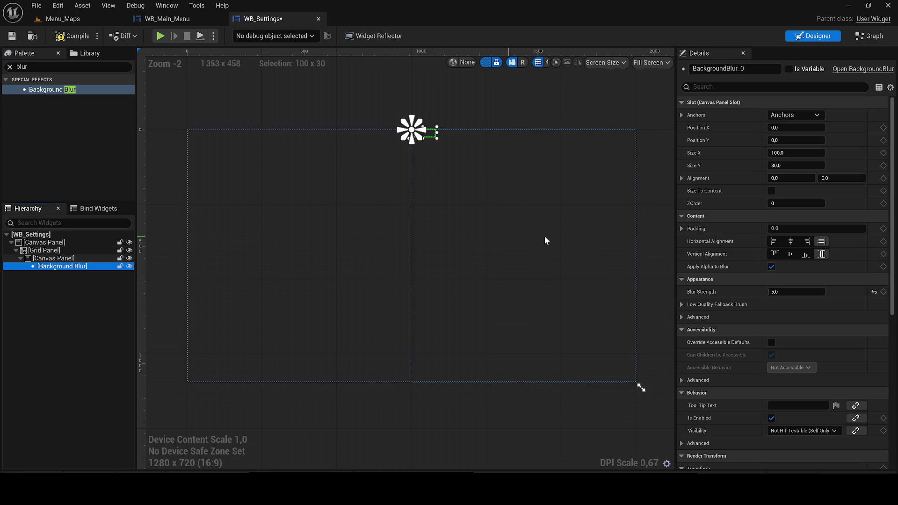
pyautogui.scroll(-2, 527, 236)
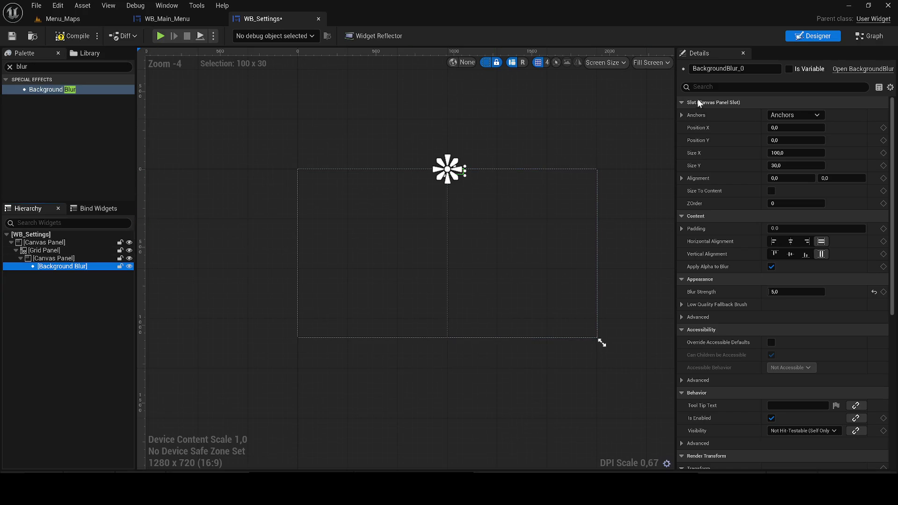
pyautogui.click(790, 115)
# Anchor the Background Blur to full stretch with right and bottom offsets of 0
pyautogui.click(862, 225)
pyautogui.click(796, 153)
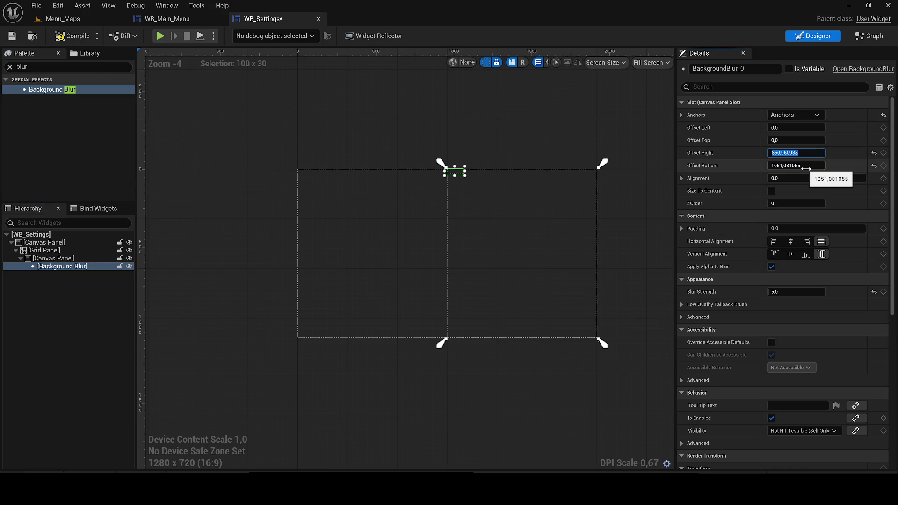
pyautogui.write('0')
pyautogui.press('Return')
pyautogui.moveTo(806, 169); pyautogui.dragTo(760, 155)
pyautogui.click(795, 166)
pyautogui.write('0')
pyautogui.press('Return')
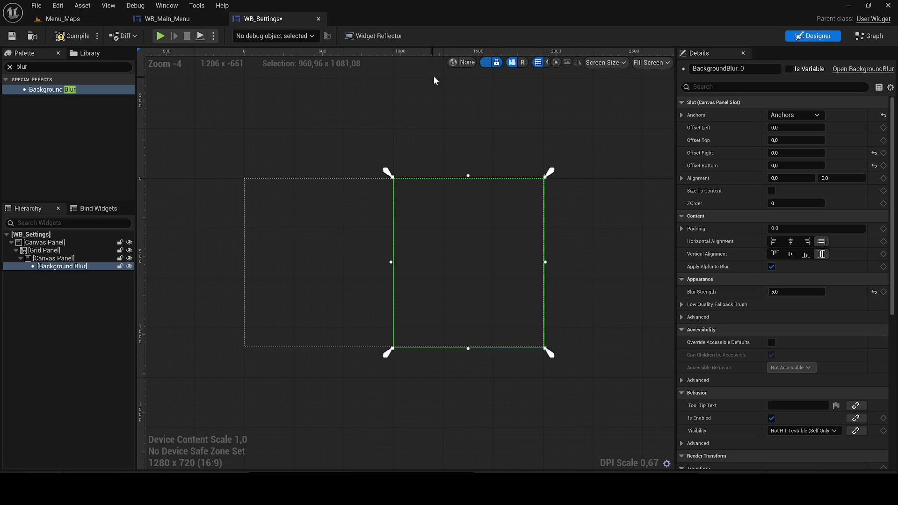
# Search the palette for 'tex' and try placing a Text Box, then remove it
pyautogui.click(23, 66)
pyautogui.write('tex')
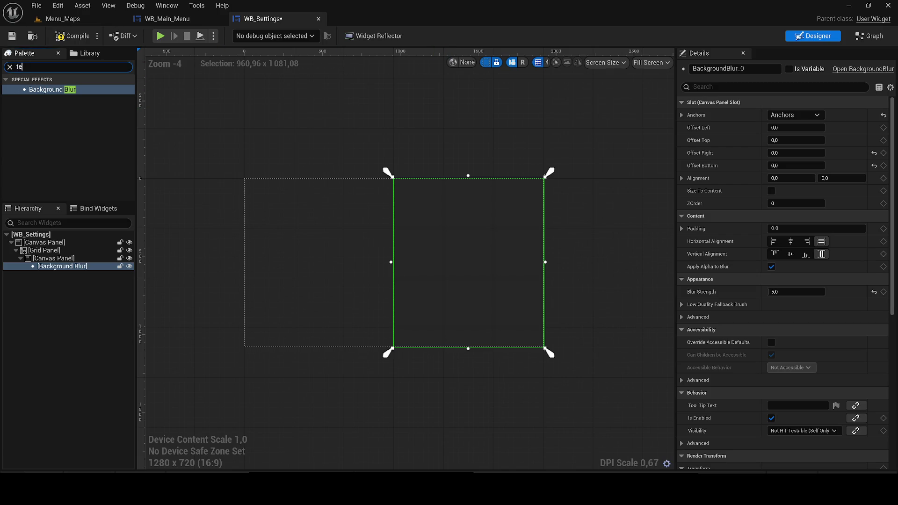
pyautogui.moveTo(55, 138)
pyautogui.mouseDown()
pyautogui.moveTo(72, 276)
pyautogui.moveTo(444, 232)
pyautogui.moveTo(69, 266)
pyautogui.mouseUp()
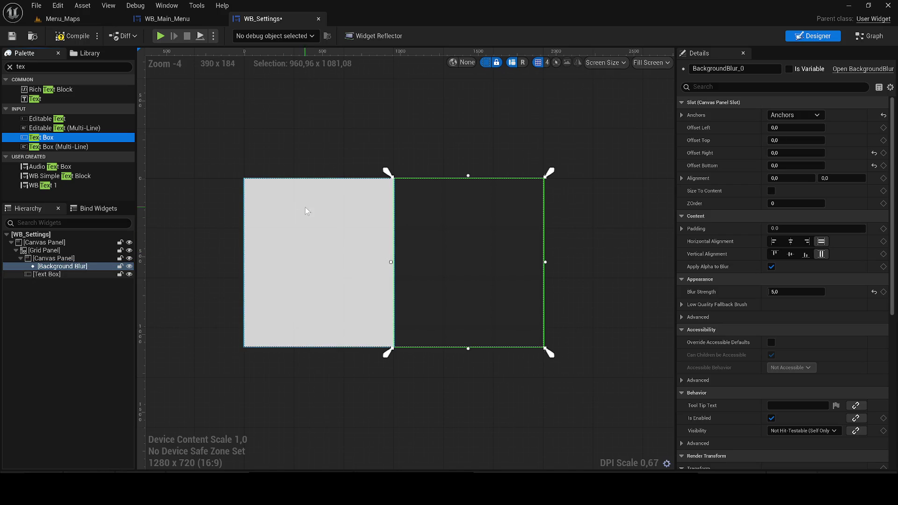
pyautogui.hotkey('ctrl', 'z')
pyautogui.moveTo(83, 137)
pyautogui.mouseDown()
pyautogui.moveTo(117, 161)
pyautogui.moveTo(77, 268)
pyautogui.mouseUp()
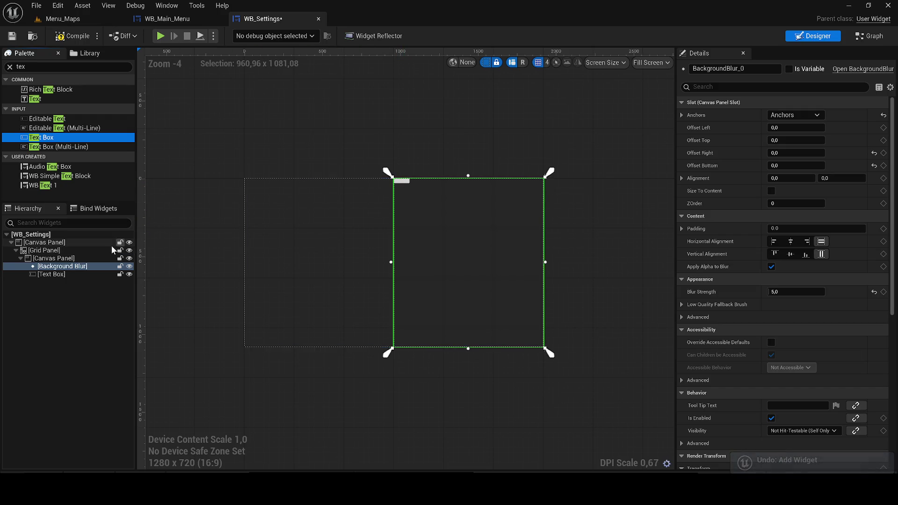
pyautogui.click(59, 275)
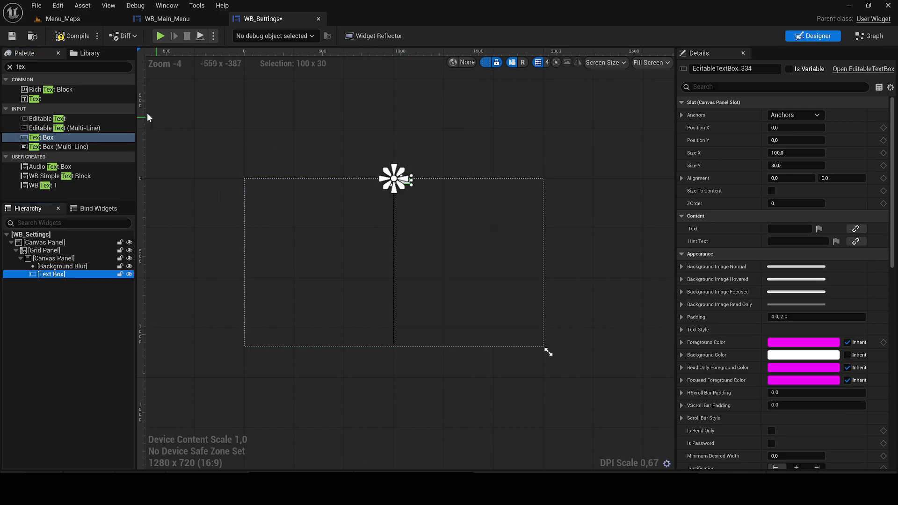
pyautogui.press('Delete')
# Discard a misplaced Text widget and add a Text widget inside the Background Blur
pyautogui.click(70, 107)
pyautogui.moveTo(66, 101)
pyautogui.mouseDown()
pyautogui.moveTo(88, 284)
pyautogui.moveTo(56, 265)
pyautogui.mouseUp()
pyautogui.scroll(7, 432, 173)
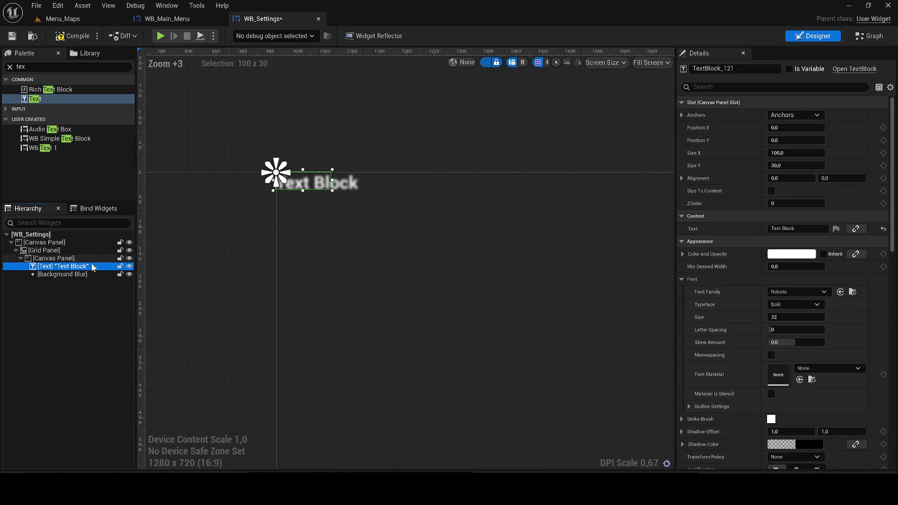
pyautogui.doubleClick(71, 266)
pyautogui.press('BackSpace')
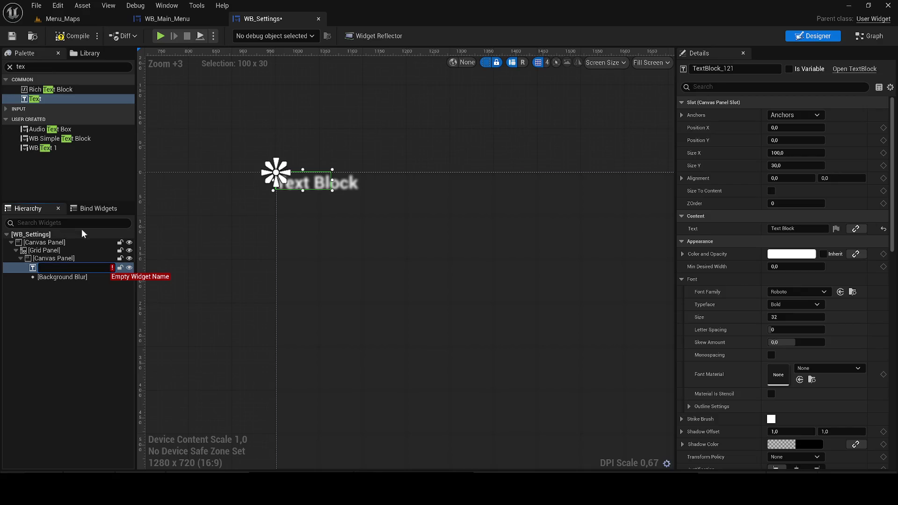
pyautogui.click(44, 284)
pyautogui.click(51, 266)
pyautogui.press('Delete')
pyautogui.moveTo(46, 99)
pyautogui.mouseDown()
pyautogui.moveTo(106, 284)
pyautogui.moveTo(361, 236)
pyautogui.mouseUp()
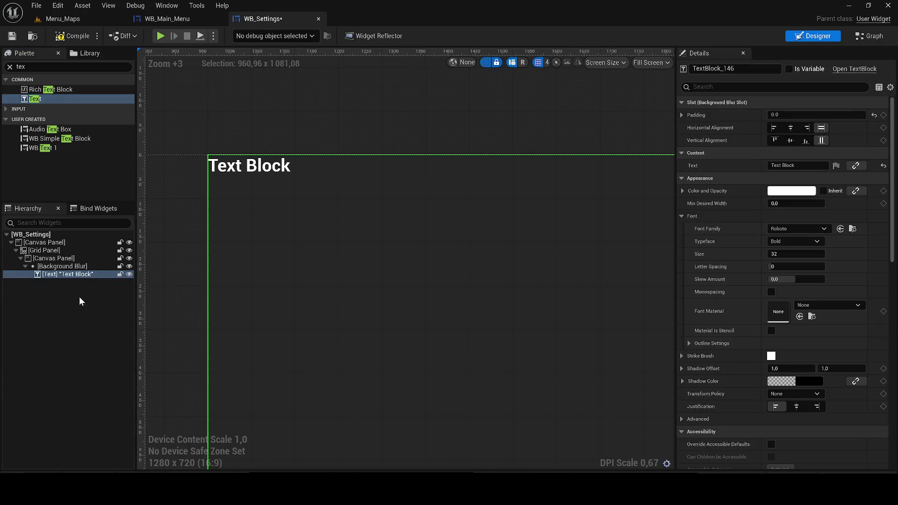
# Move the Text Block from the blur into the inner Canvas Panel, anchored to stretch horizontally
pyautogui.scroll(-5, 309, 234)
pyautogui.click(43, 275)
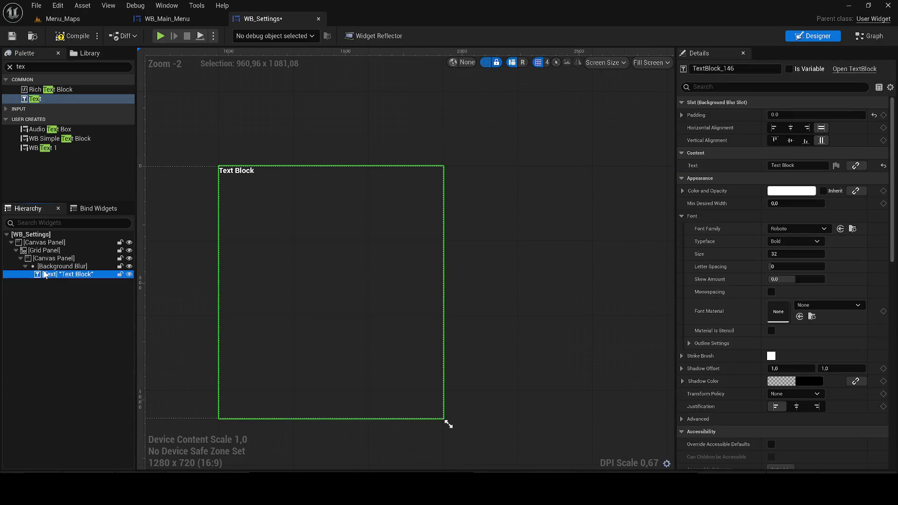
pyautogui.press('Delete')
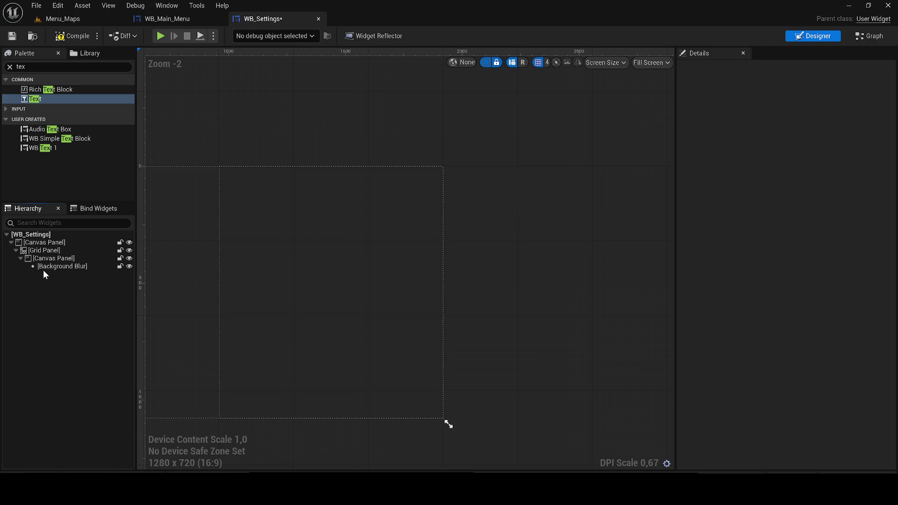
pyautogui.moveTo(56, 99)
pyautogui.mouseDown()
pyautogui.moveTo(111, 173)
pyautogui.moveTo(87, 255)
pyautogui.moveTo(62, 274)
pyautogui.mouseUp()
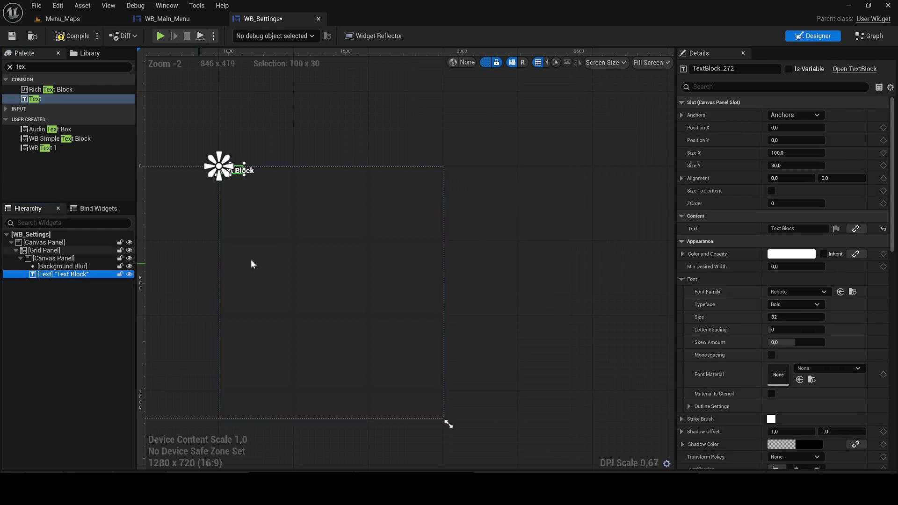
pyautogui.click(789, 116)
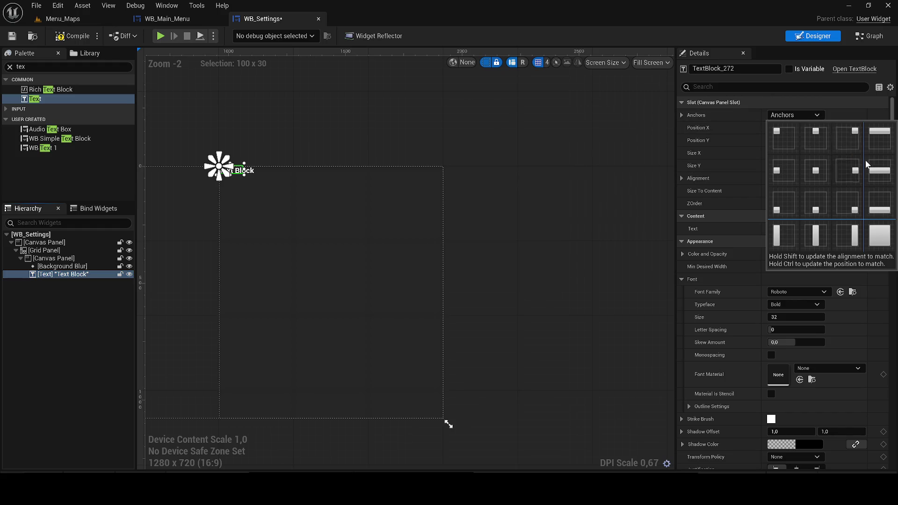
pyautogui.click(880, 181)
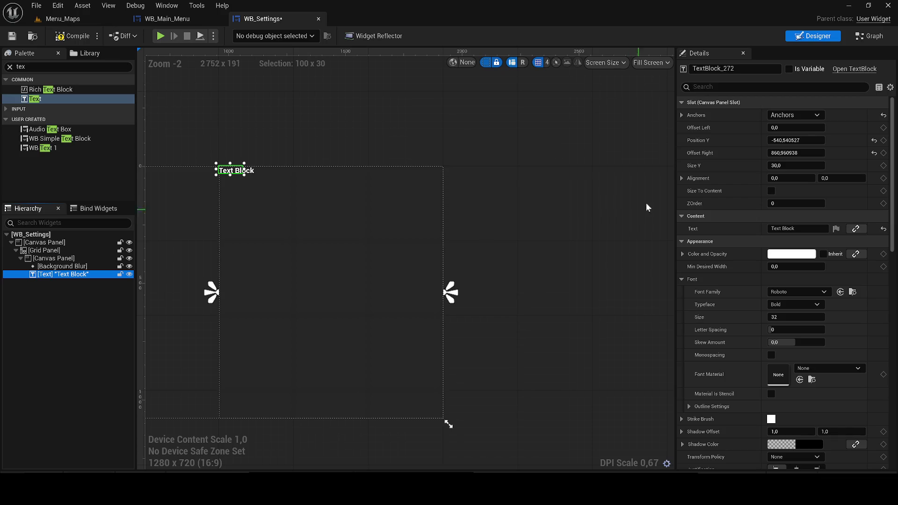
pyautogui.click(795, 115)
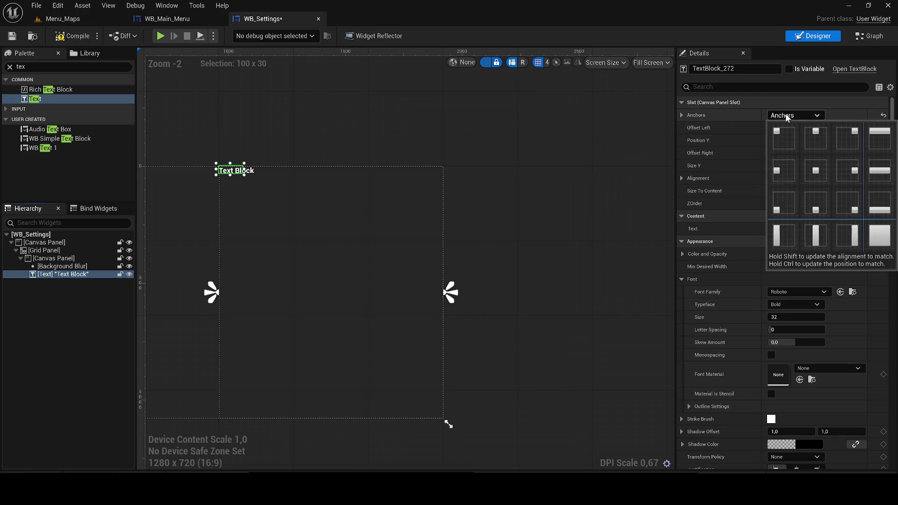
# Anchor the Text Block at right-centre, size to content, and position it at -750, -240
pyautogui.click(843, 173)
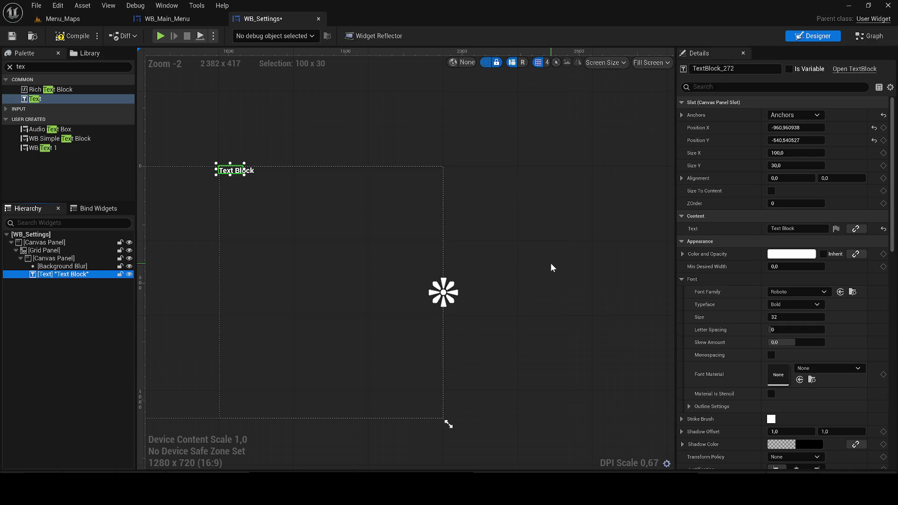
pyautogui.click(771, 191)
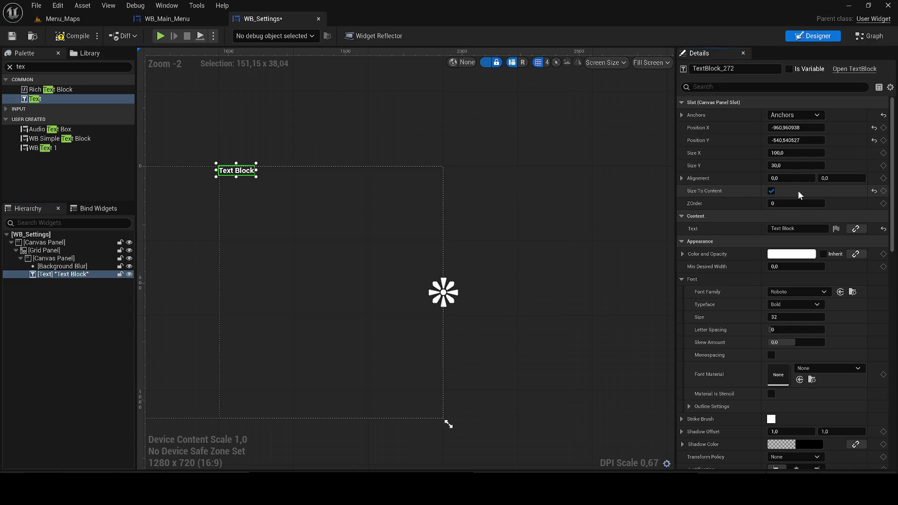
pyautogui.click(804, 128)
pyautogui.write('0')
pyautogui.press('Tab')
pyautogui.write('0')
pyautogui.press('Return')
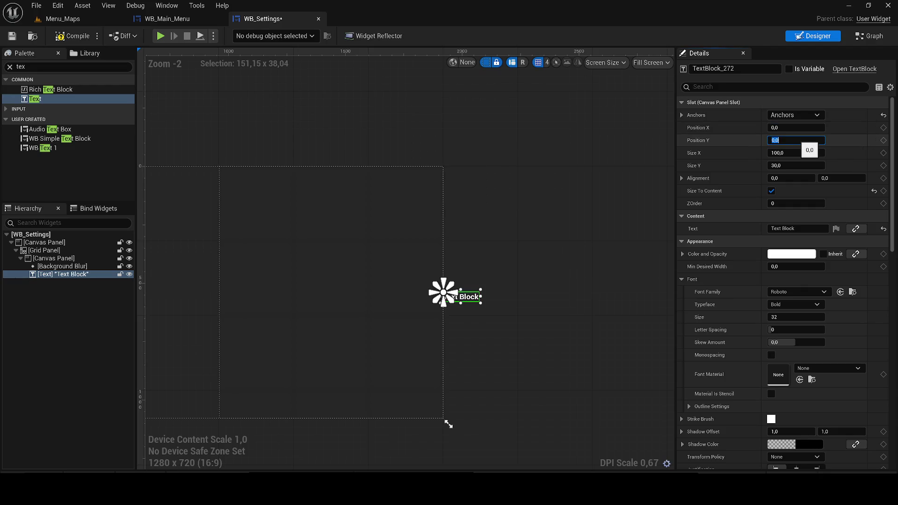
pyautogui.click(795, 128)
pyautogui.write('-6')
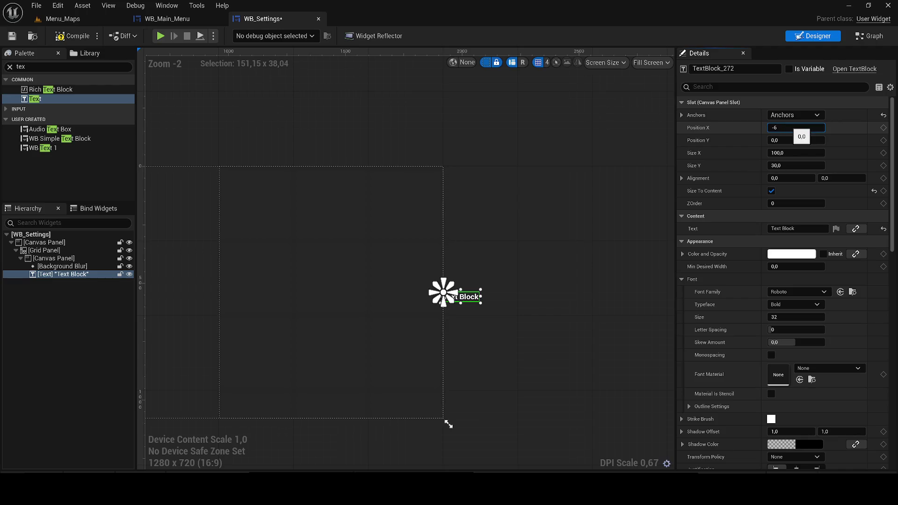
pyautogui.press('BackSpace')
pyautogui.write('750')
pyautogui.press('Return')
pyautogui.click(792, 137)
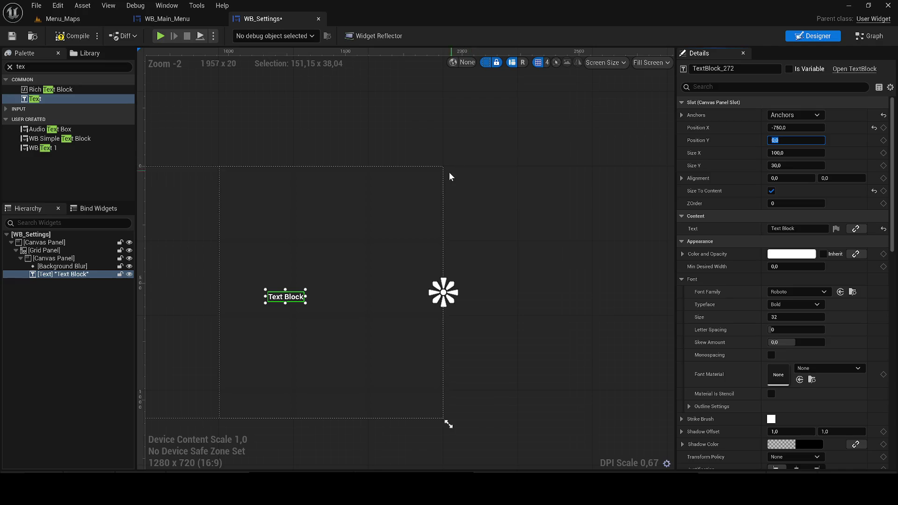
pyautogui.write('-2')
pyautogui.write('40')
pyautogui.press('Return')
# Size the Text Block to 400 × 400 and set its font size to 90
pyautogui.press('Tab')
pyautogui.write('400')
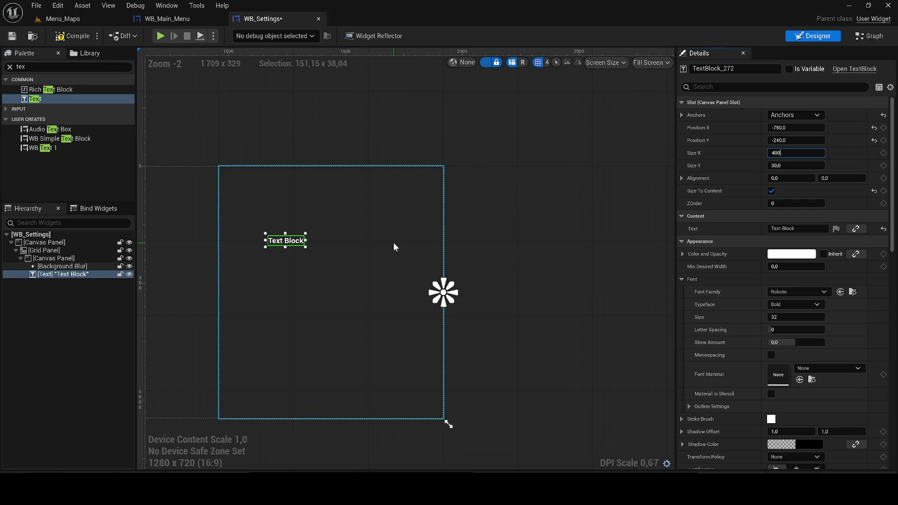
pyautogui.press('Return')
pyautogui.click(790, 165)
pyautogui.write('400')
pyautogui.press('Return')
pyautogui.click(795, 317)
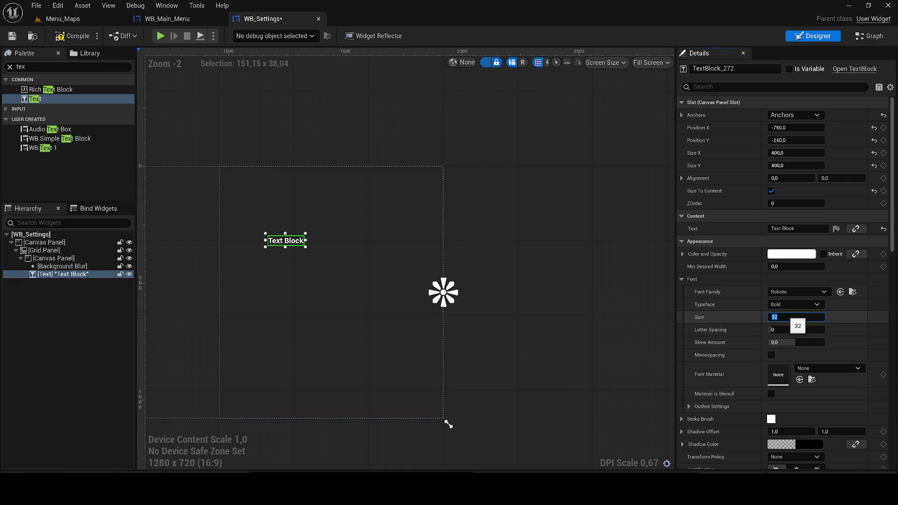
pyautogui.write('90')
pyautogui.press('Return')
pyautogui.click(814, 292)
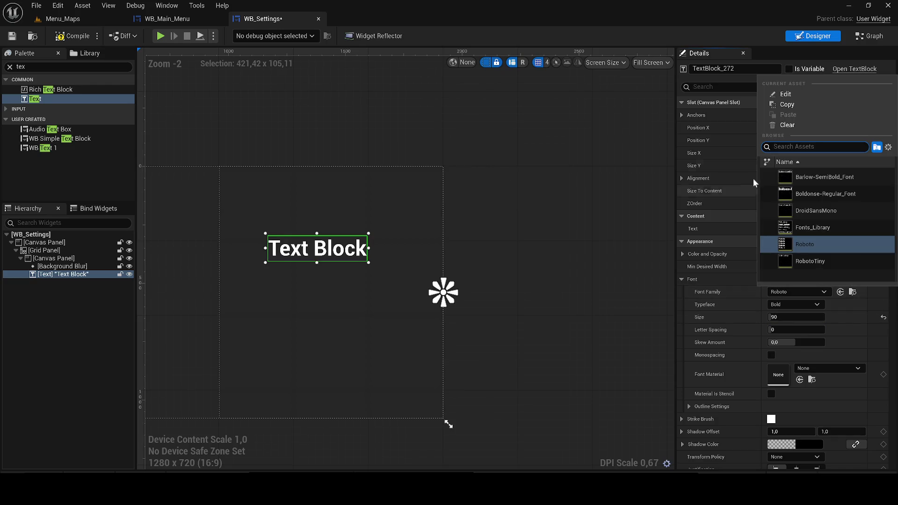
pyautogui.click(805, 174)
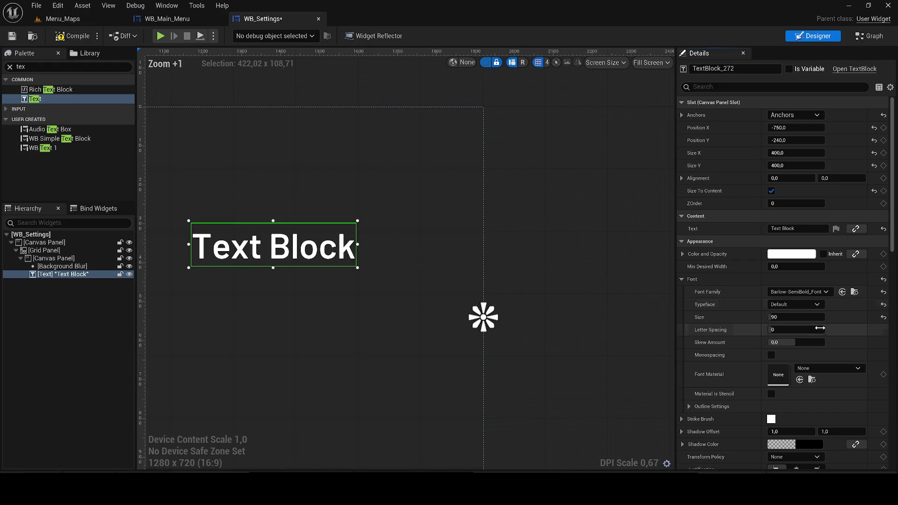
pyautogui.click(796, 293)
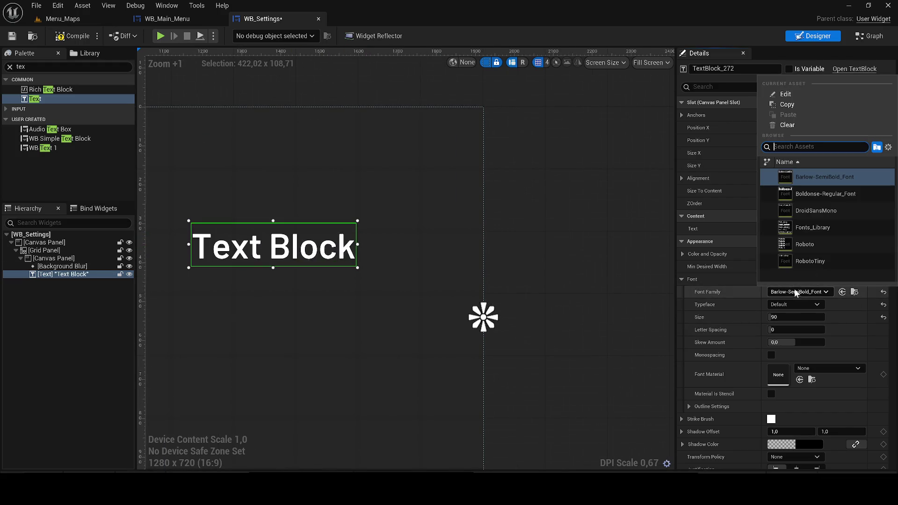
pyautogui.click(795, 194)
pyautogui.click(784, 292)
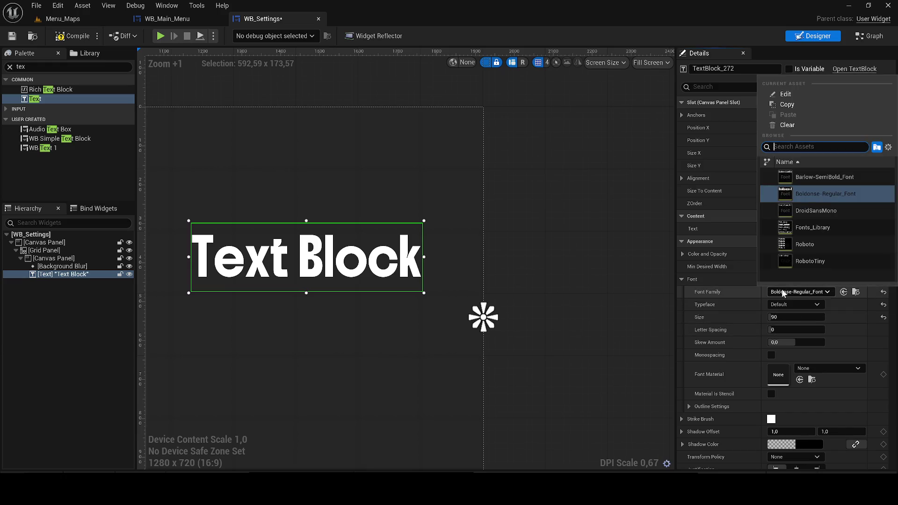
pyautogui.click(769, 175)
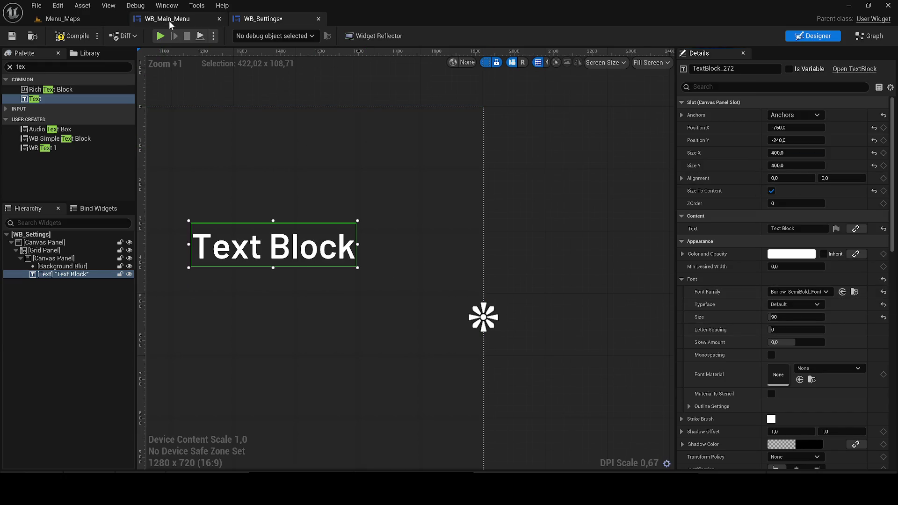
pyautogui.click(170, 21)
pyautogui.scroll(5, 454, 210)
pyautogui.scroll(-4, 394, 159)
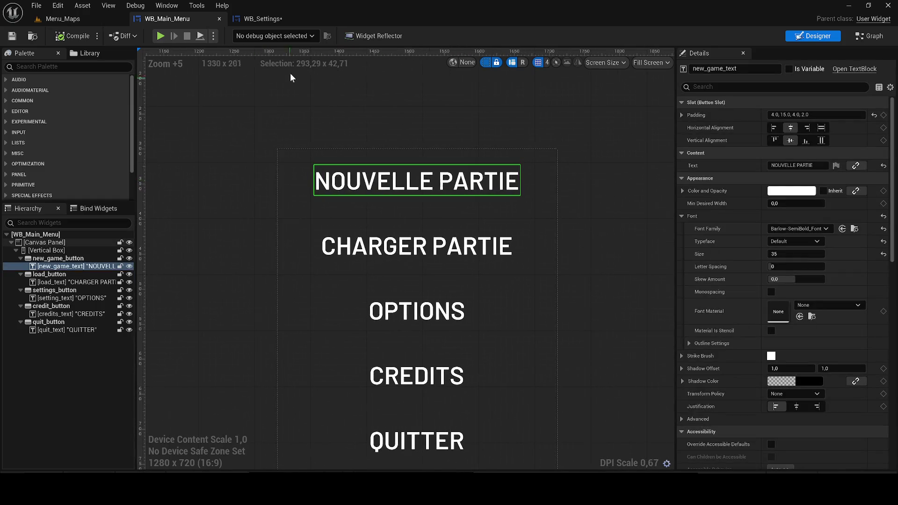
pyautogui.click(264, 19)
pyautogui.scroll(-4, 442, 243)
# Change the text block's displayed text to SETTINGS
pyautogui.click(795, 228)
pyautogui.write('Se')
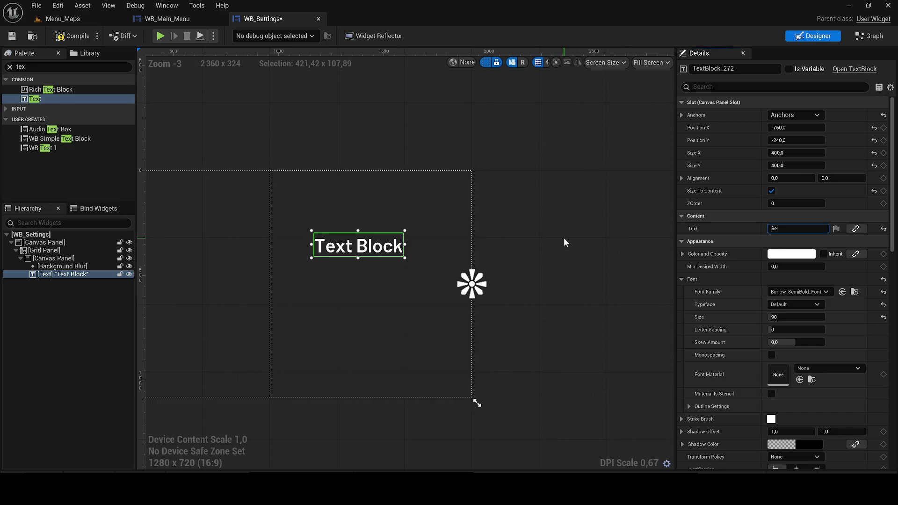
pyautogui.write('ttings')
pyautogui.hotkey('ctrl', 'a')
pyautogui.write('SETTINGS')
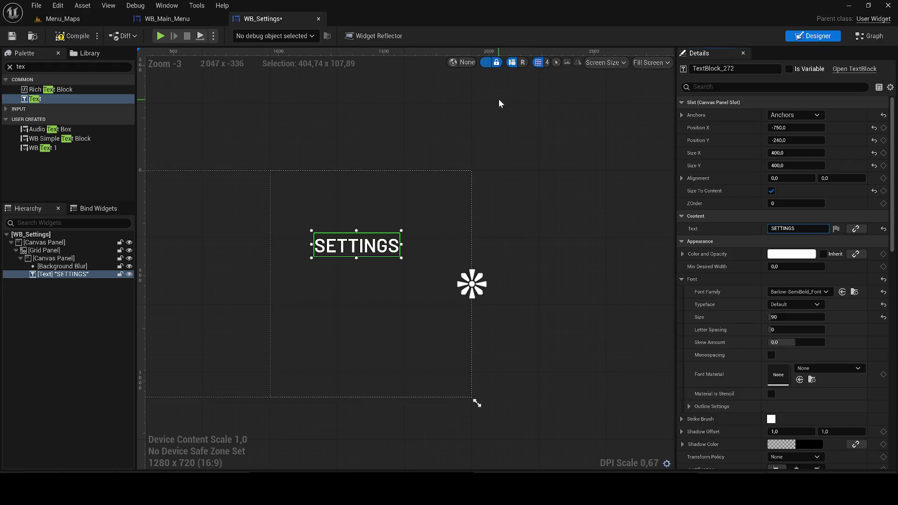
# Set the SETTINGS title's Position X to -700 and compile the widget
pyautogui.moveTo(488, 126); pyautogui.dragTo(505, 129)
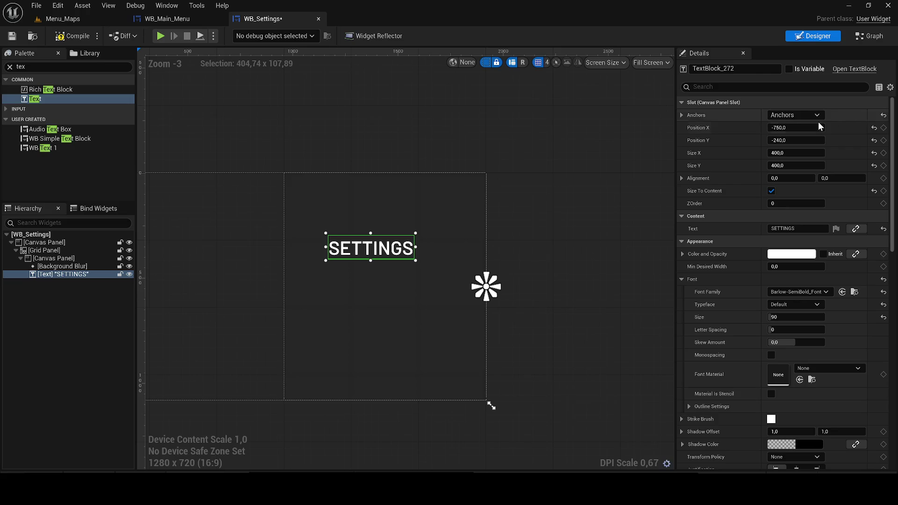
pyautogui.moveTo(805, 127)
pyautogui.mouseDown()
pyautogui.moveTo(772, 128)
pyautogui.moveTo(779, 140)
pyautogui.moveTo(685, 140)
pyautogui.moveTo(809, 140)
pyautogui.moveTo(776, 153)
pyautogui.mouseUp()
pyautogui.hotkey('ctrl', 'z')
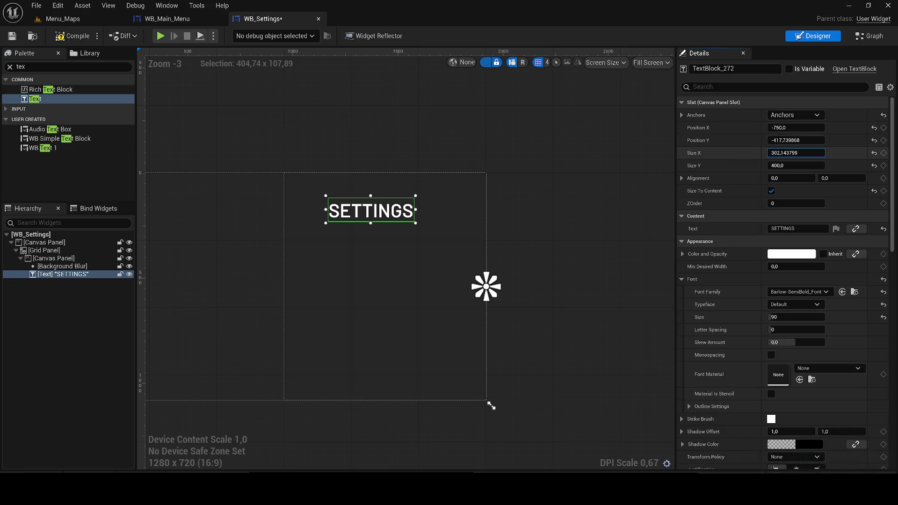
pyautogui.click(795, 153)
pyautogui.hotkey('ctrl', 'z')
pyautogui.hotkey('ctrl', 'z')
pyautogui.hotkey('ctrl', 'y')
pyautogui.hotkey('ctrl', 'y')
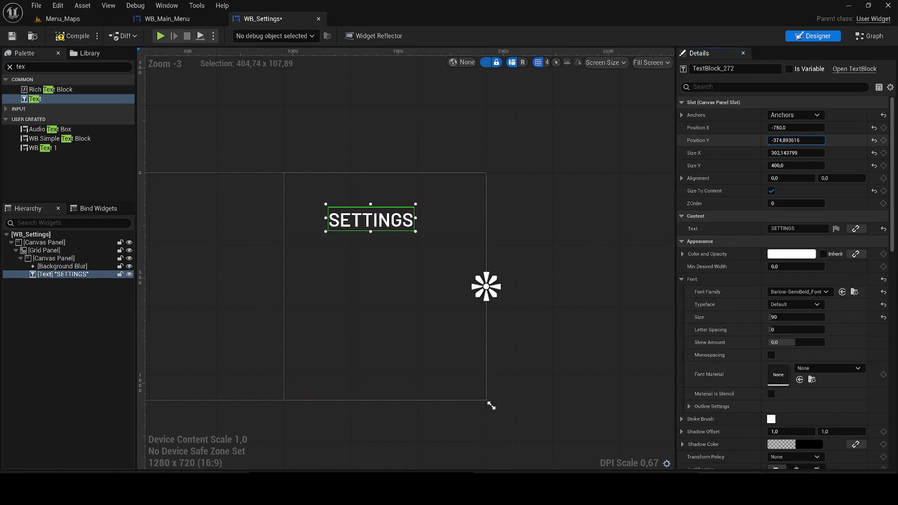
pyautogui.hotkey('ctrl', 'z')
pyautogui.hotkey('ctrl', 'y')
pyautogui.hotkey('ctrl', 'z')
pyautogui.hotkey('ctrl', 'z')
pyautogui.hotkey('ctrl', 'y')
pyautogui.write('-700')
pyautogui.press('Return')
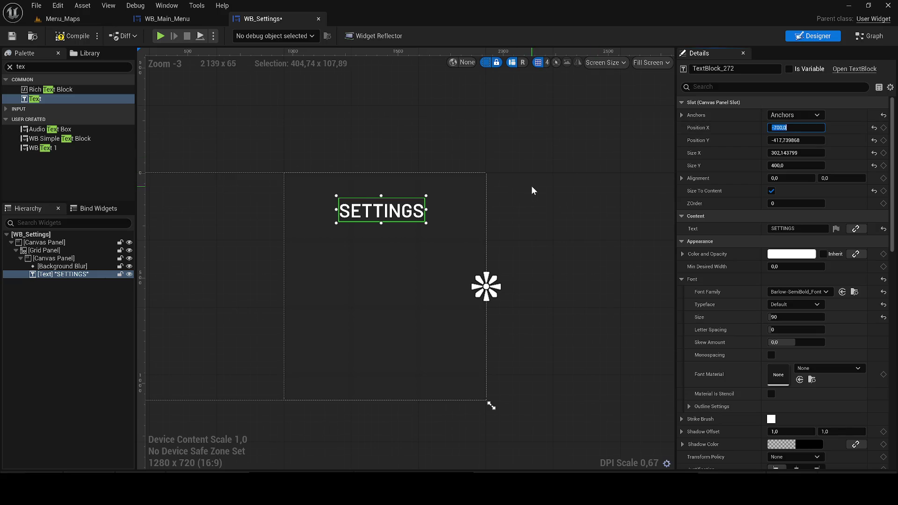
pyautogui.click(70, 36)
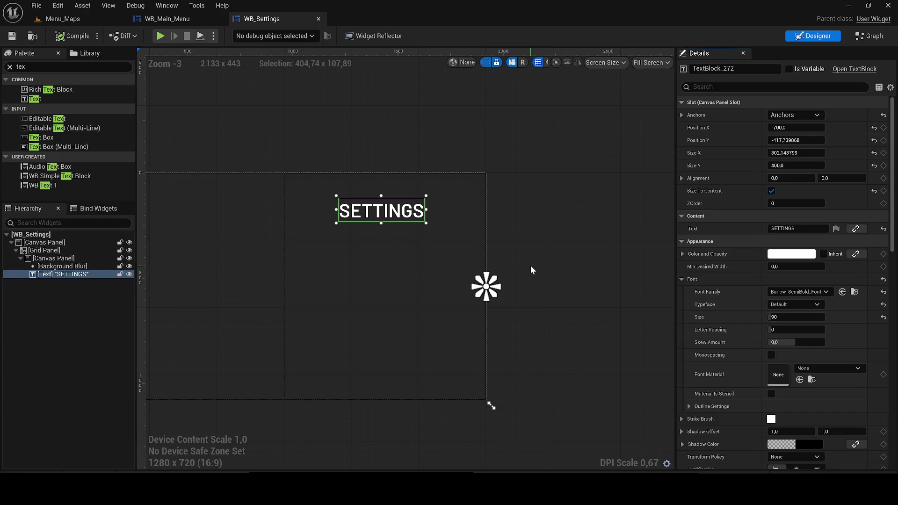
# Add a Vertical Box to the Canvas Panel and drag it into a tall panel below SETTINGS
pyautogui.click(21, 66)
pyautogui.write('VER')
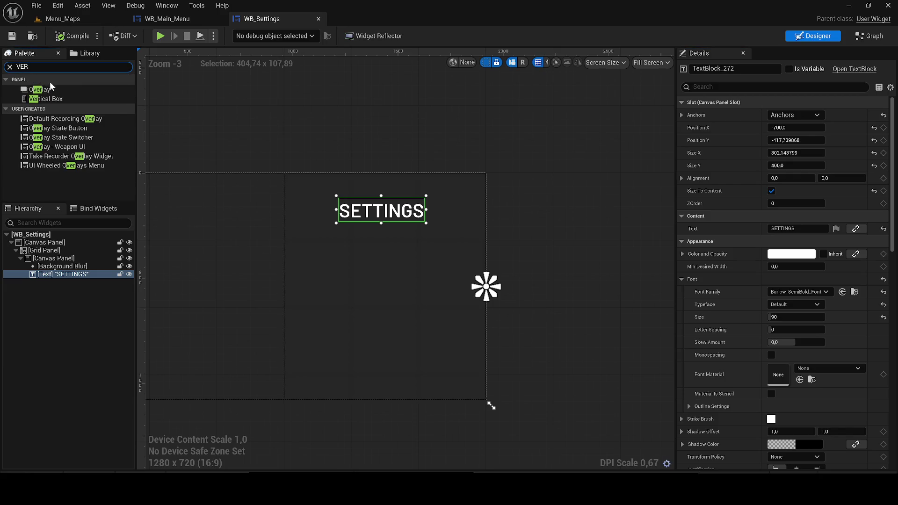
pyautogui.moveTo(52, 96)
pyautogui.mouseDown()
pyautogui.moveTo(91, 233)
pyautogui.moveTo(69, 277)
pyautogui.mouseUp()
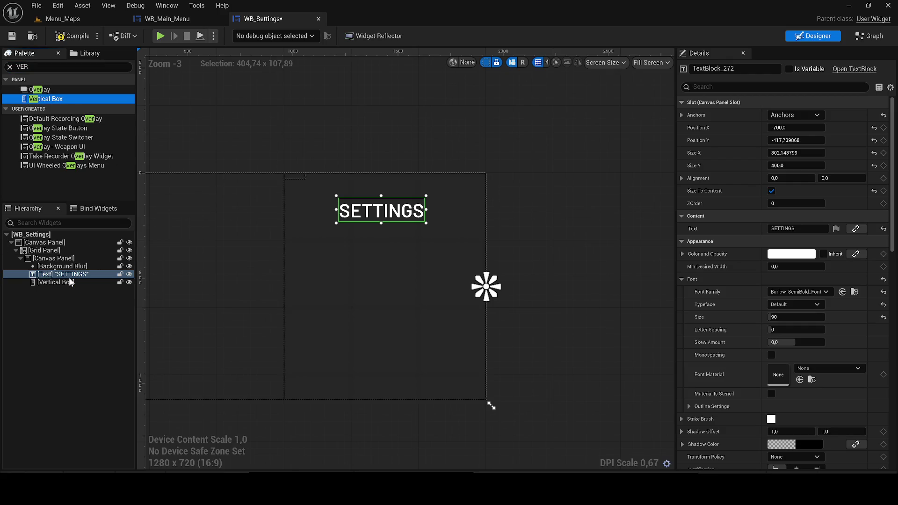
pyautogui.click(43, 283)
pyautogui.scroll(3, 369, 173)
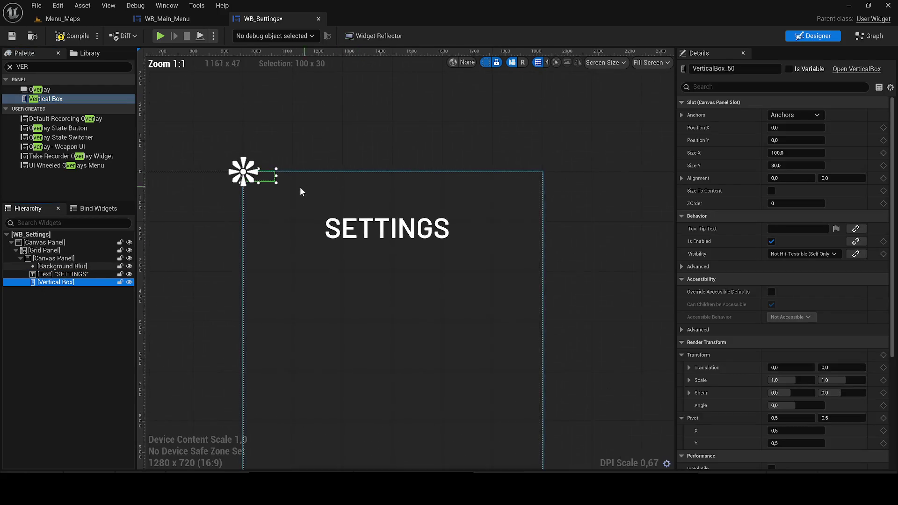
pyautogui.moveTo(266, 176)
pyautogui.mouseDown()
pyautogui.moveTo(313, 263)
pyautogui.moveTo(324, 265)
pyautogui.moveTo(437, 430)
pyautogui.moveTo(475, 467)
pyautogui.moveTo(488, 465)
pyautogui.mouseUp()
pyautogui.moveTo(554, 268); pyautogui.dragTo(554, 267)
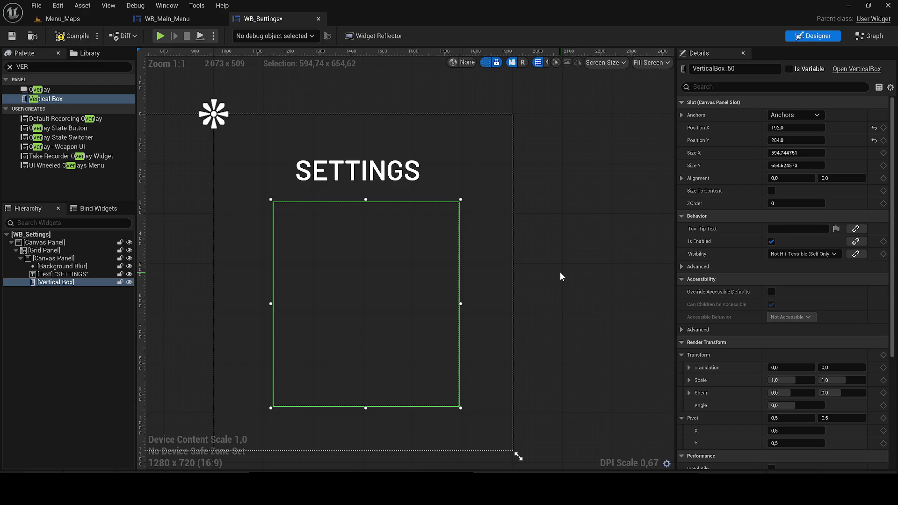
# Set the vertical box's Position X to 100 and check its anchor and alignment values
pyautogui.click(782, 129)
pyautogui.write('100')
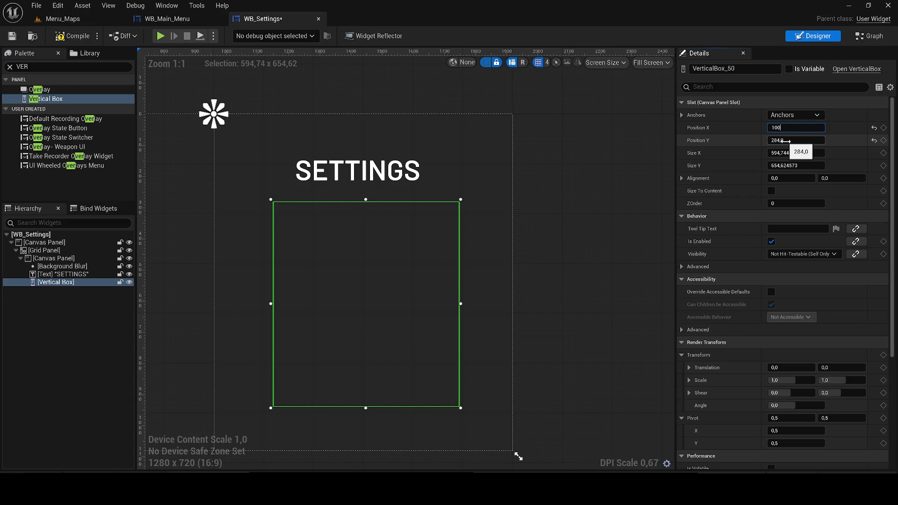
pyautogui.click(786, 140)
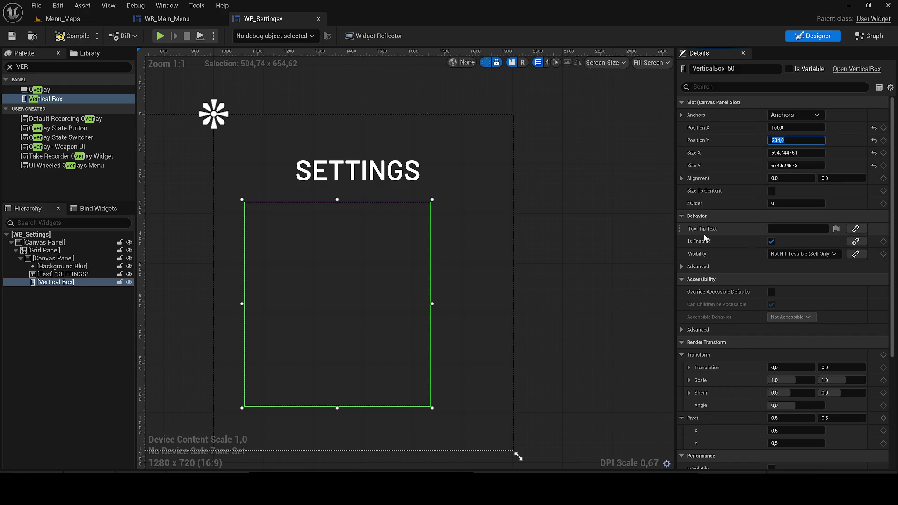
pyautogui.click(682, 115)
pyautogui.click(681, 115)
pyautogui.click(681, 179)
pyautogui.click(681, 178)
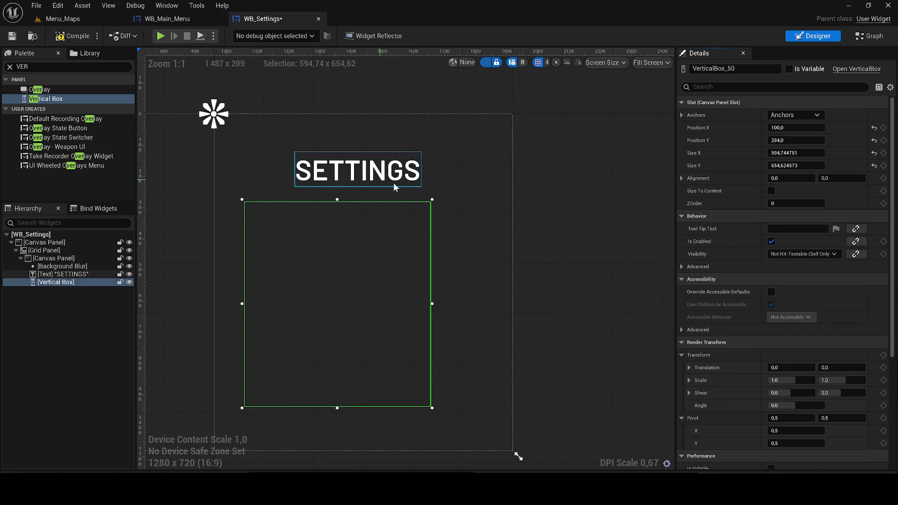
# Set the vertical box's Position Y to 460
pyautogui.click(777, 141)
pyautogui.write('460')
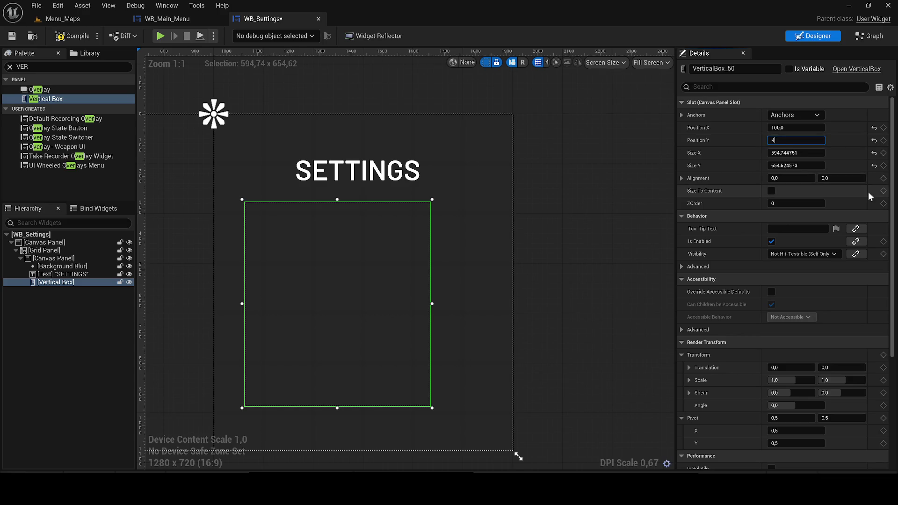
pyautogui.press('Tab')
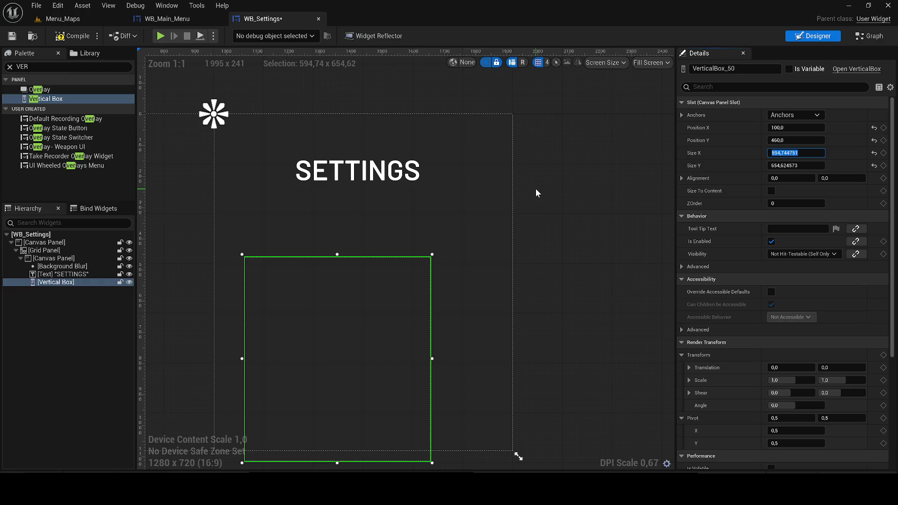
pyautogui.scroll(-1, 353, 335)
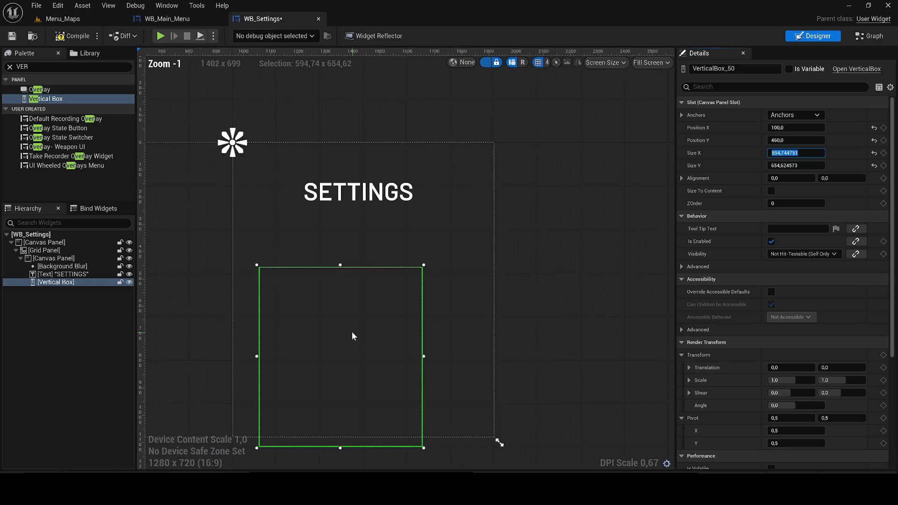
pyautogui.click(41, 305)
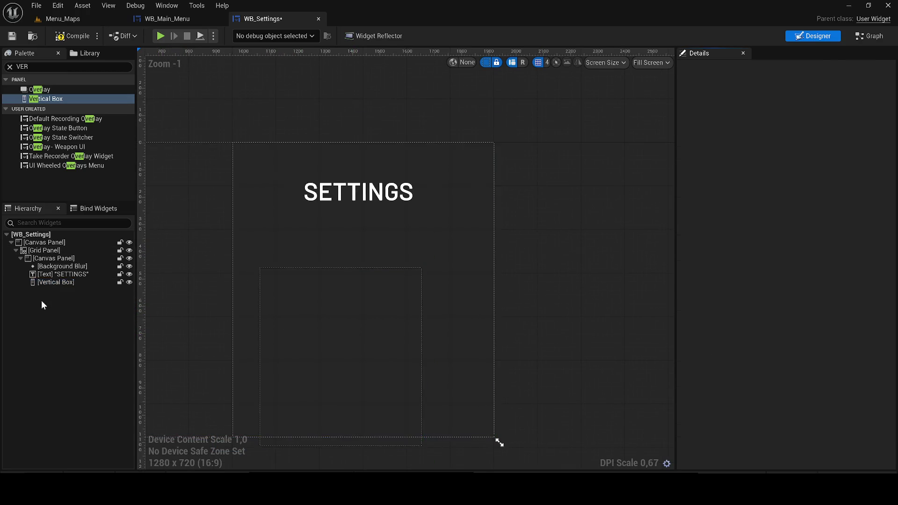
pyautogui.click(50, 282)
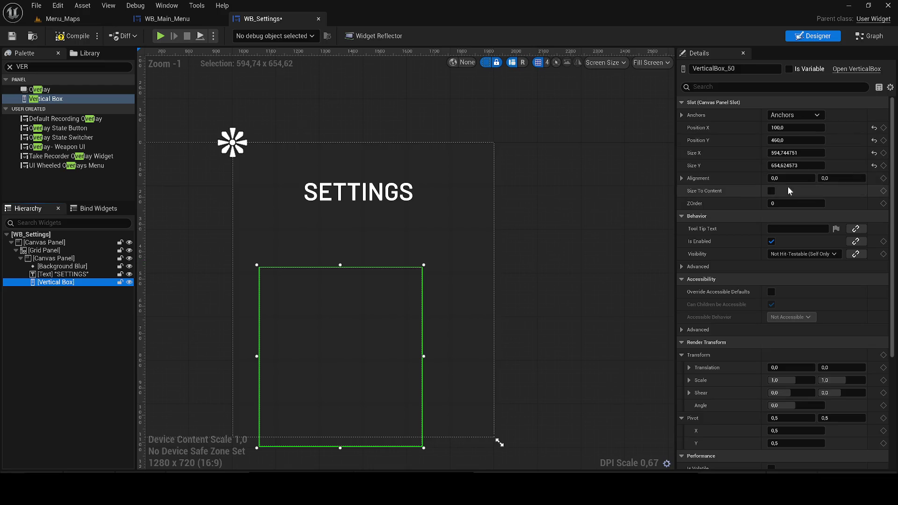
pyautogui.scroll(1, 603, 242)
pyautogui.scroll(-1, 602, 243)
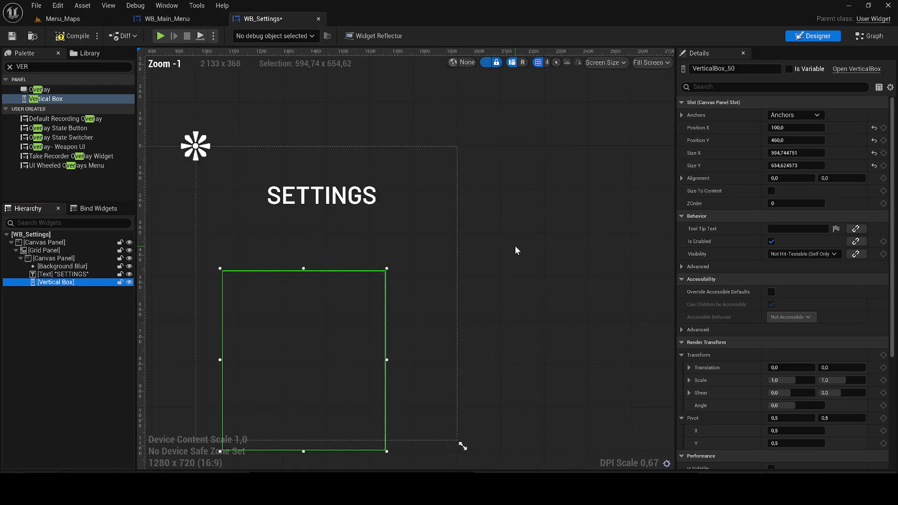
pyautogui.click(683, 115)
pyautogui.click(681, 115)
# Delete the vertical box and add a fresh Vertical Box to the canvas panel
pyautogui.click(681, 179)
pyautogui.click(681, 179)
pyautogui.click(40, 283)
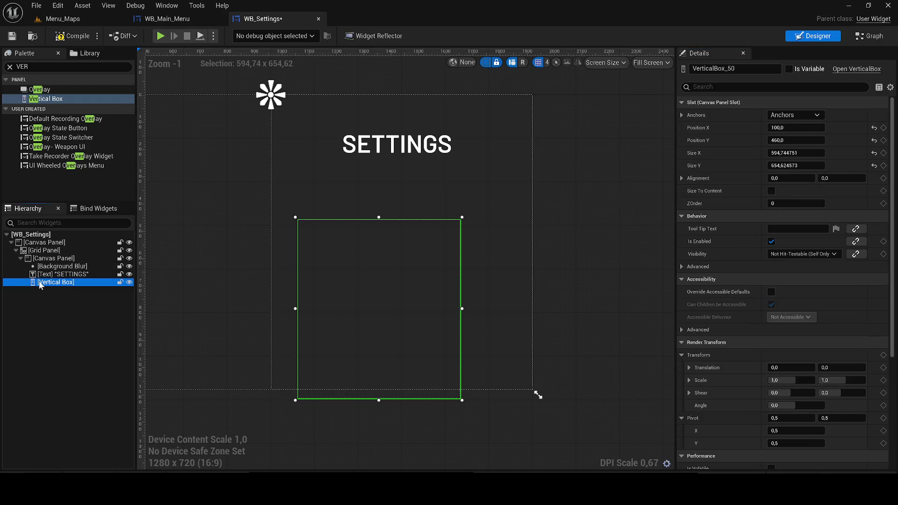
pyautogui.press('Delete')
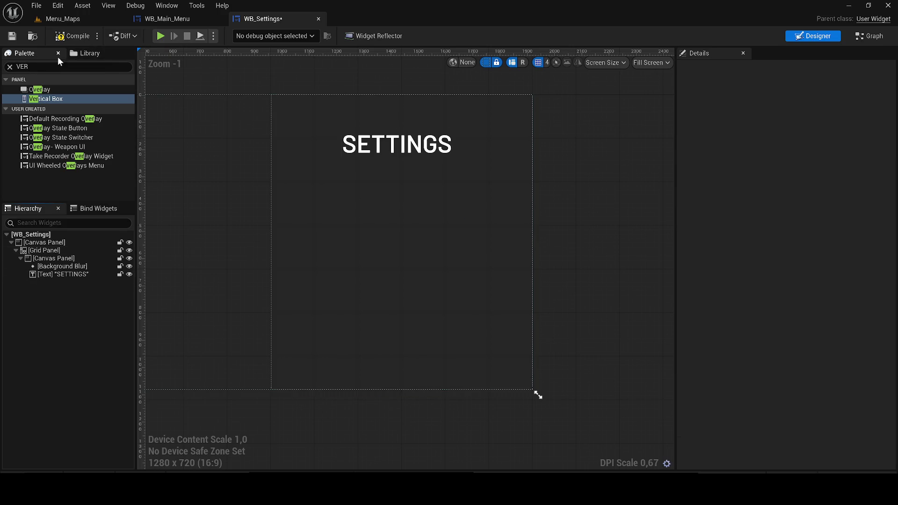
pyautogui.moveTo(44, 99)
pyautogui.mouseDown()
pyautogui.moveTo(70, 307)
pyautogui.moveTo(39, 279)
pyautogui.mouseUp()
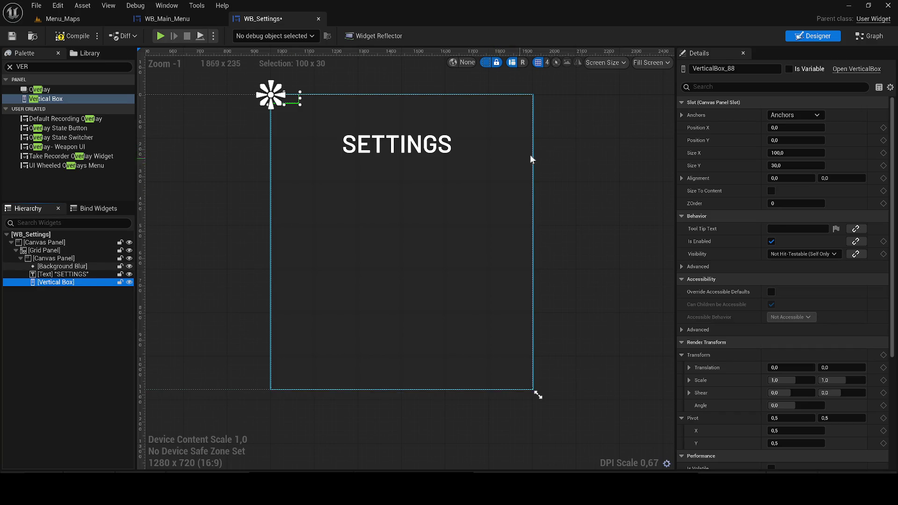
# Set the box to X 116, height 130, width 120, then drag it to about 775 × 556 below SETTINGS
pyautogui.click(788, 132)
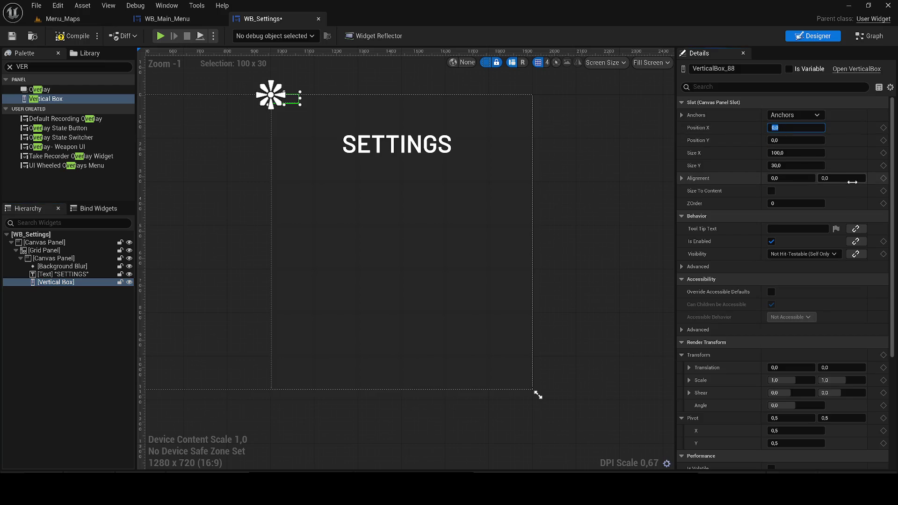
pyautogui.write('116')
pyautogui.press('Return')
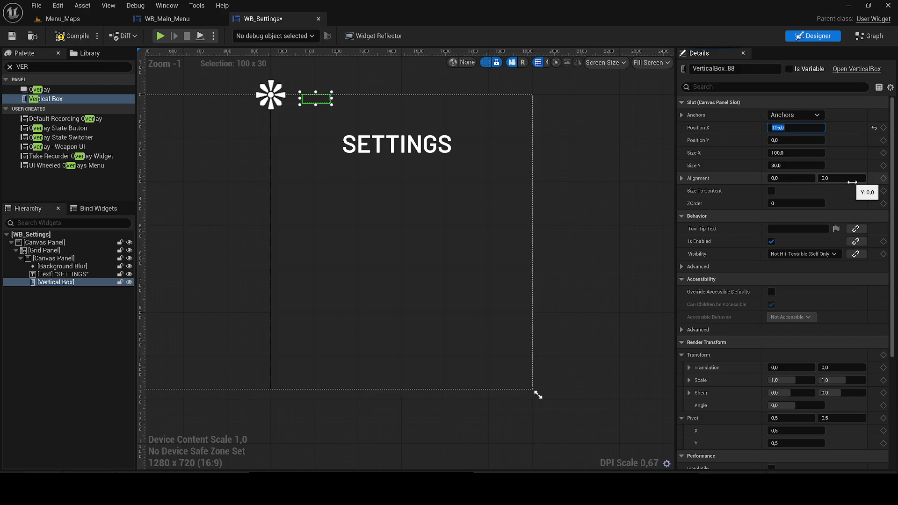
pyautogui.click(811, 167)
pyautogui.write('130')
pyautogui.press('Return')
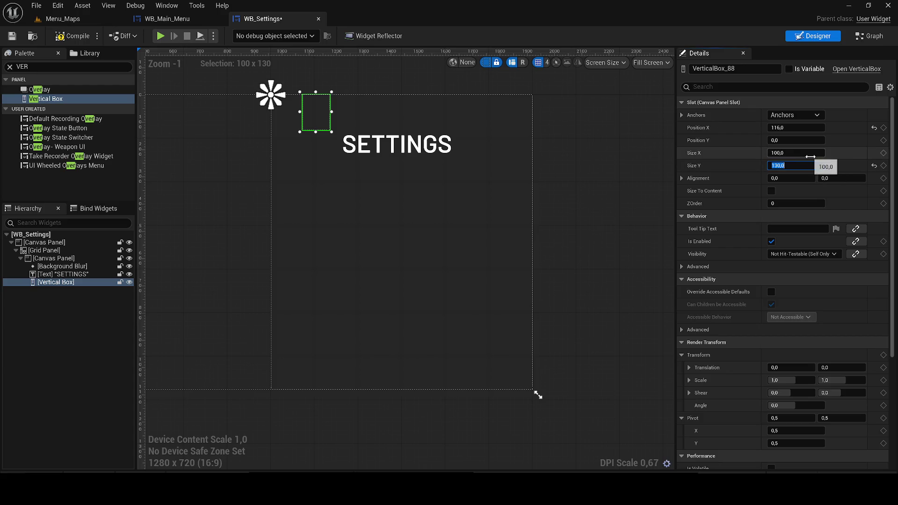
pyautogui.moveTo(810, 156); pyautogui.dragTo(811, 156)
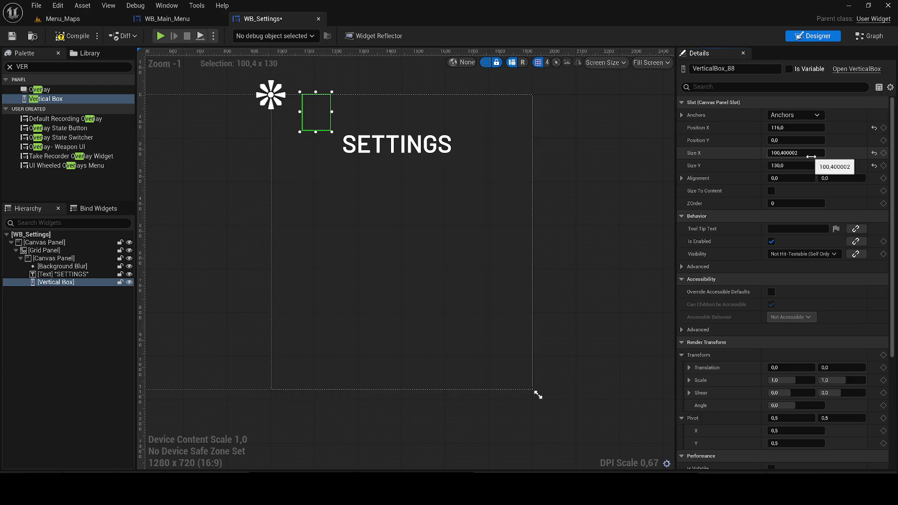
pyautogui.click(811, 156)
pyautogui.write('120')
pyautogui.press('Return')
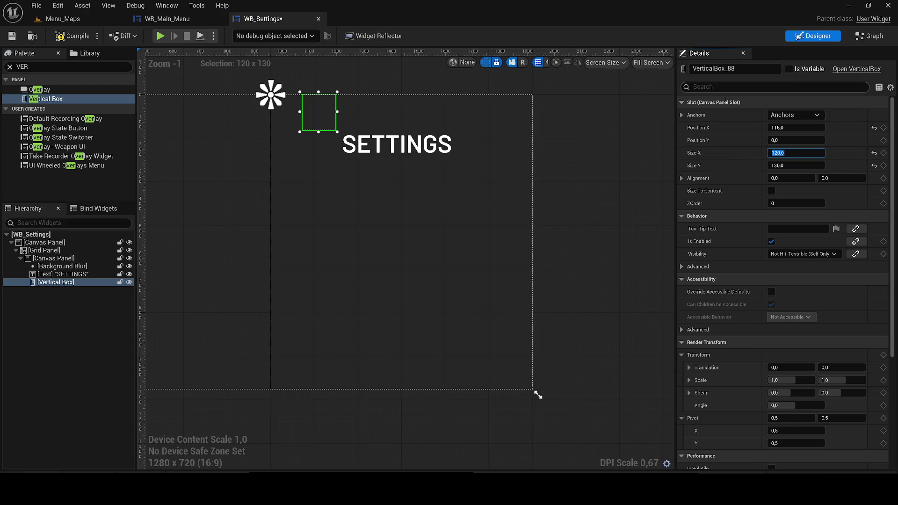
pyautogui.moveTo(319, 115)
pyautogui.mouseDown()
pyautogui.moveTo(311, 224)
pyautogui.moveTo(486, 350)
pyautogui.moveTo(519, 361)
pyautogui.moveTo(509, 360)
pyautogui.mouseUp()
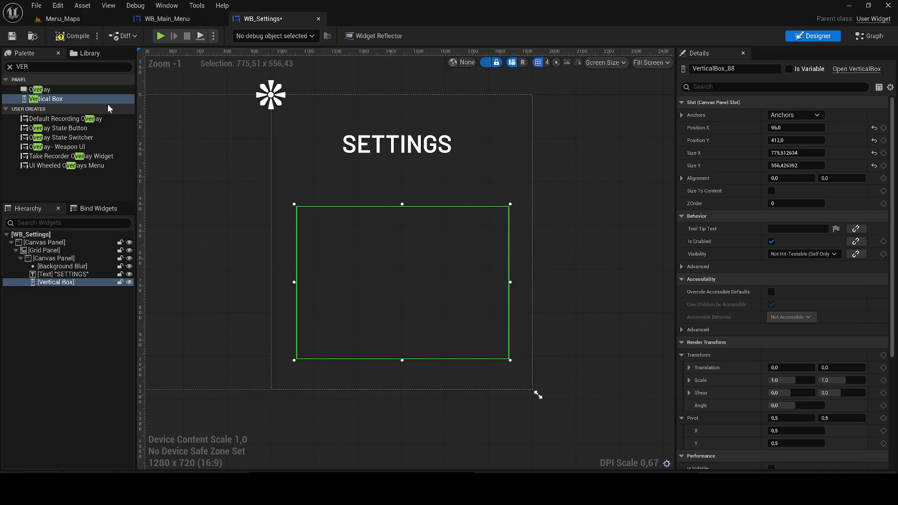
pyautogui.click(23, 67)
# Add a Horizontal Box and a Text Block into the vertical box, then select the Text Block
pyautogui.write('HO R')
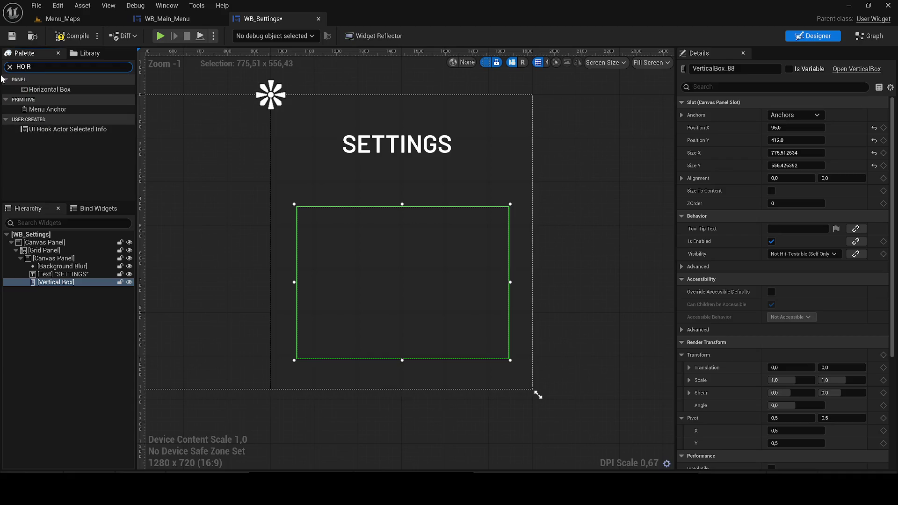
pyautogui.moveTo(39, 91)
pyautogui.mouseDown()
pyautogui.moveTo(155, 118)
pyautogui.moveTo(396, 210)
pyautogui.moveTo(394, 226)
pyautogui.moveTo(399, 215)
pyautogui.mouseUp()
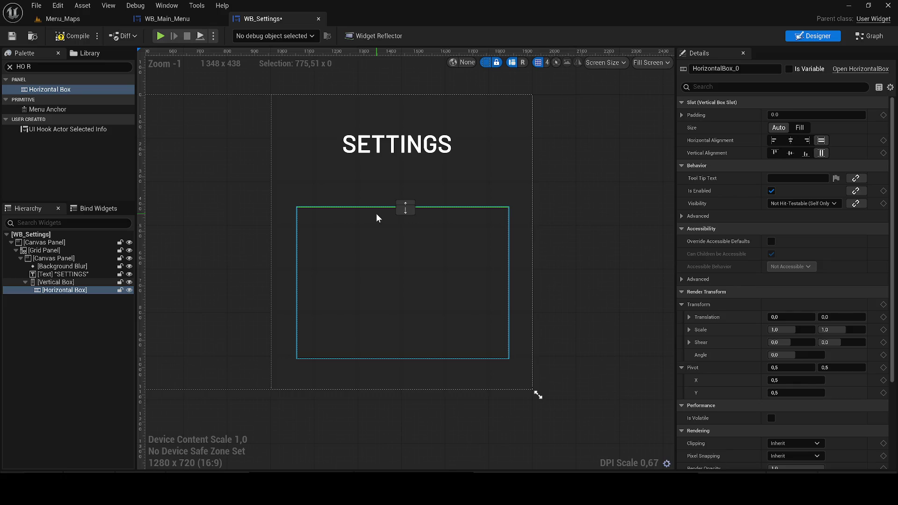
pyautogui.click(21, 66)
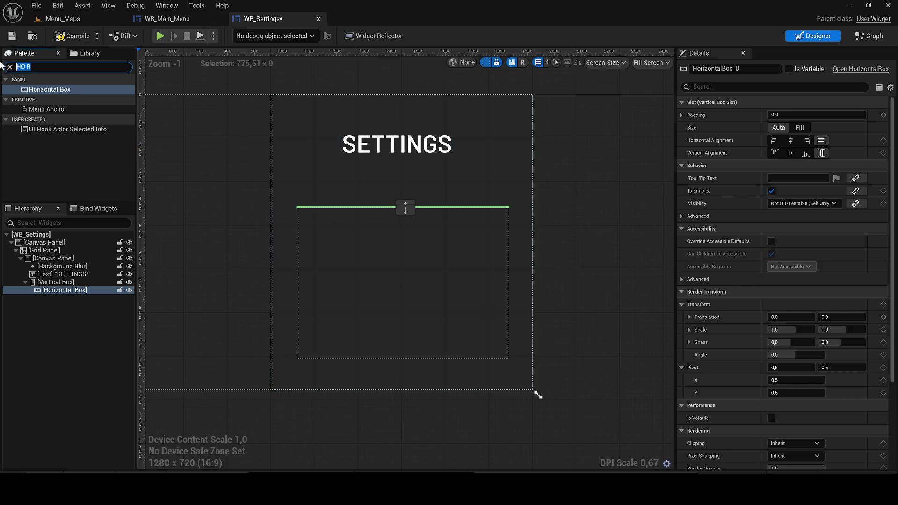
pyautogui.write('TE')
pyautogui.moveTo(28, 176)
pyautogui.mouseDown()
pyautogui.moveTo(165, 164)
pyautogui.moveTo(369, 203)
pyautogui.moveTo(184, 245)
pyautogui.moveTo(81, 290)
pyautogui.mouseUp()
pyautogui.scroll(5, 399, 199)
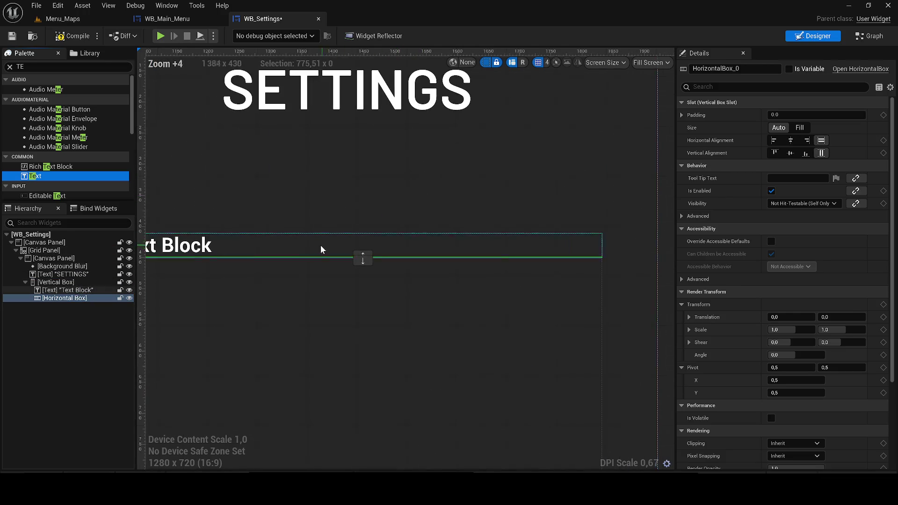
pyautogui.scroll(-3, 322, 248)
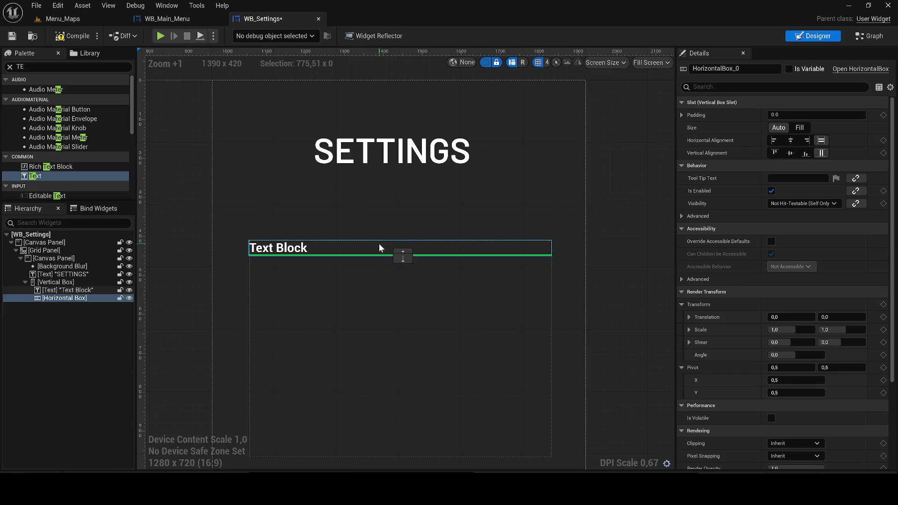
pyautogui.click(270, 247)
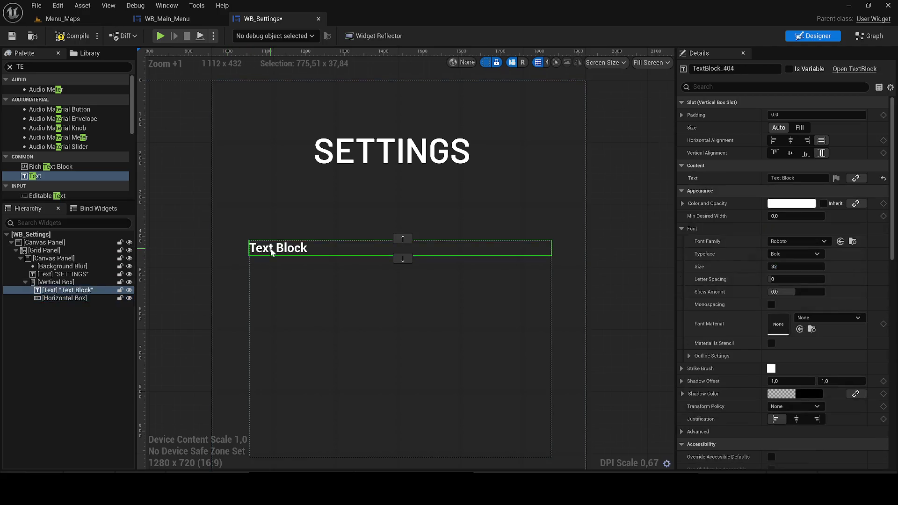
# Set the Text Block's font family to Barlow-SemiBold_Font
pyautogui.scroll(3, 348, 247)
pyautogui.scroll(-1, 349, 247)
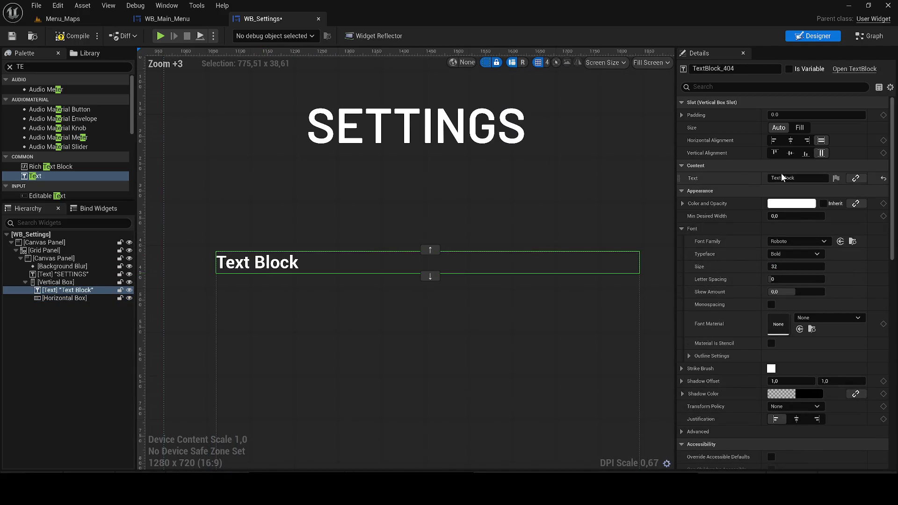
pyautogui.click(802, 241)
pyautogui.click(827, 349)
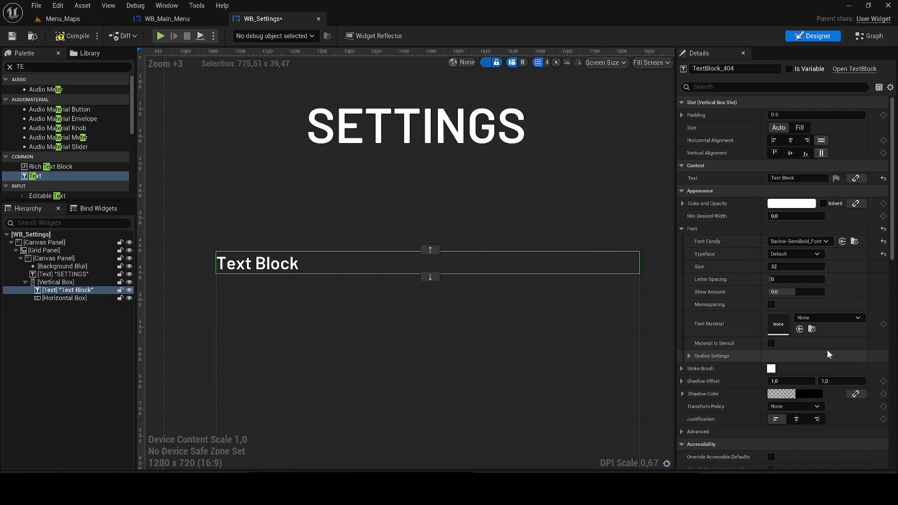
pyautogui.click(802, 240)
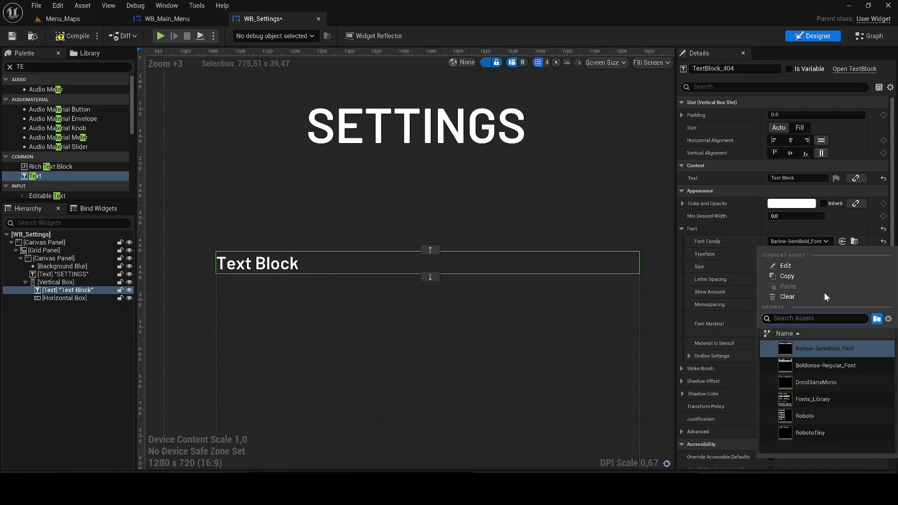
pyautogui.click(837, 366)
pyautogui.click(799, 241)
pyautogui.click(794, 349)
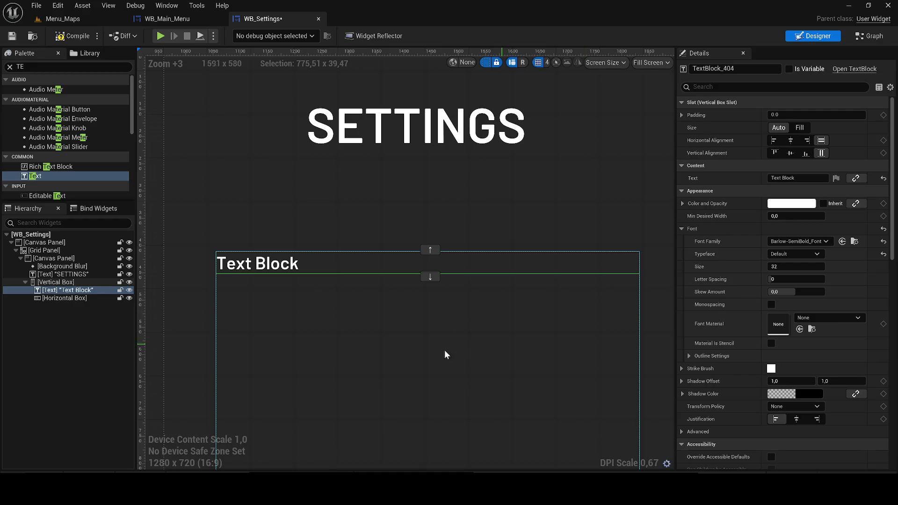
# Nest the Text Block inside the Horizontal Box and duplicate that row to make five rows
pyautogui.moveTo(54, 290); pyautogui.dragTo(61, 298)
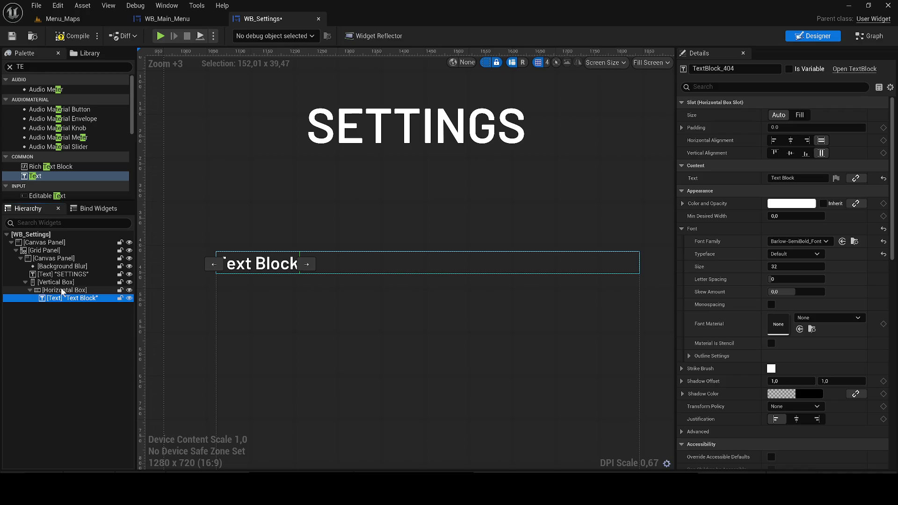
pyautogui.click(62, 290)
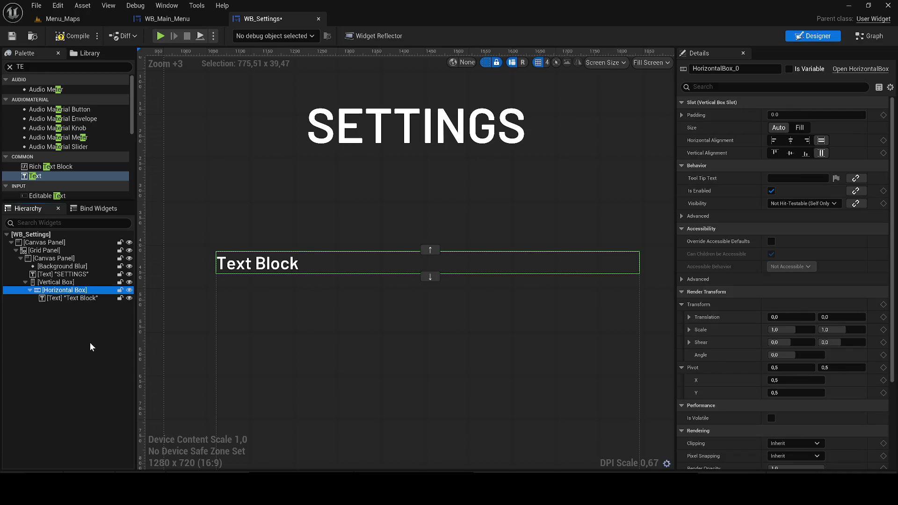
pyautogui.hotkey('ctrl', 'd')
pyautogui.hotkey('ctrl', 'd')
pyautogui.hotkey('ctrl', 'd')
pyautogui.hotkey('ctrl', 'd')
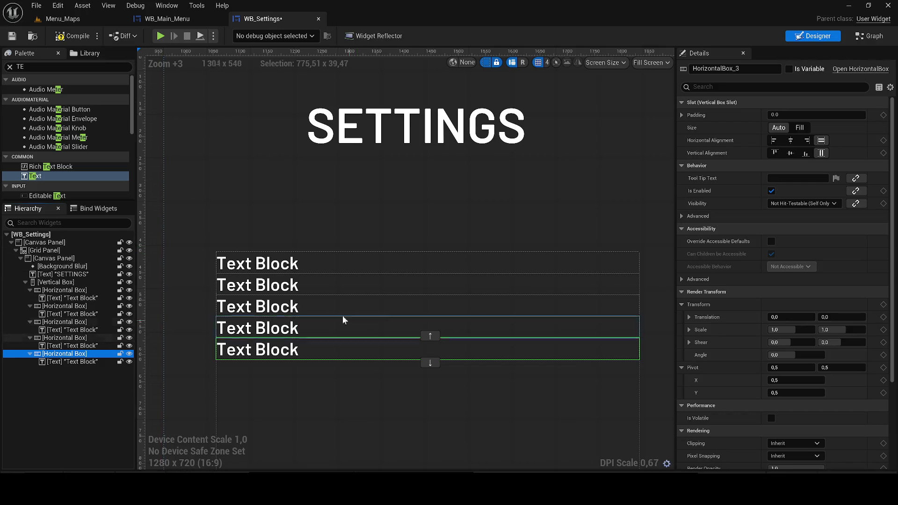
pyautogui.click(251, 265)
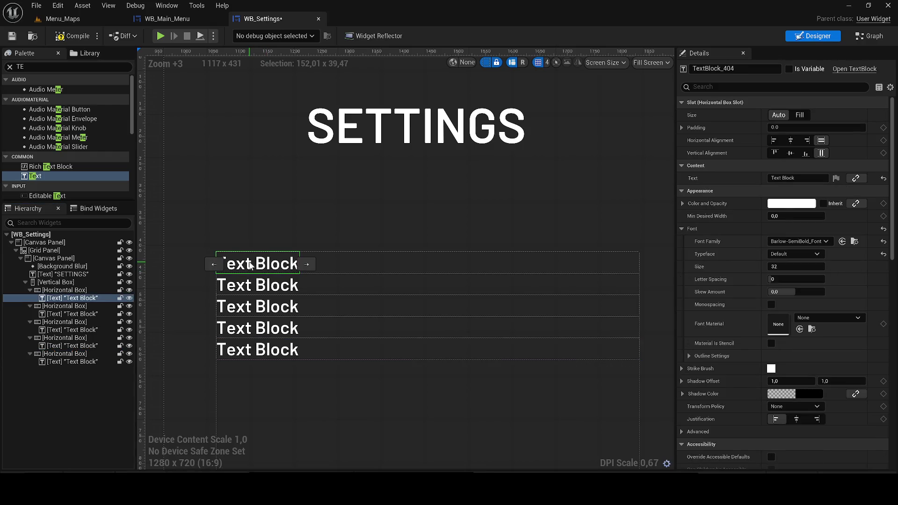
# Label the first two rows PLAYER NAME and GAMA
pyautogui.doubleClick(250, 265)
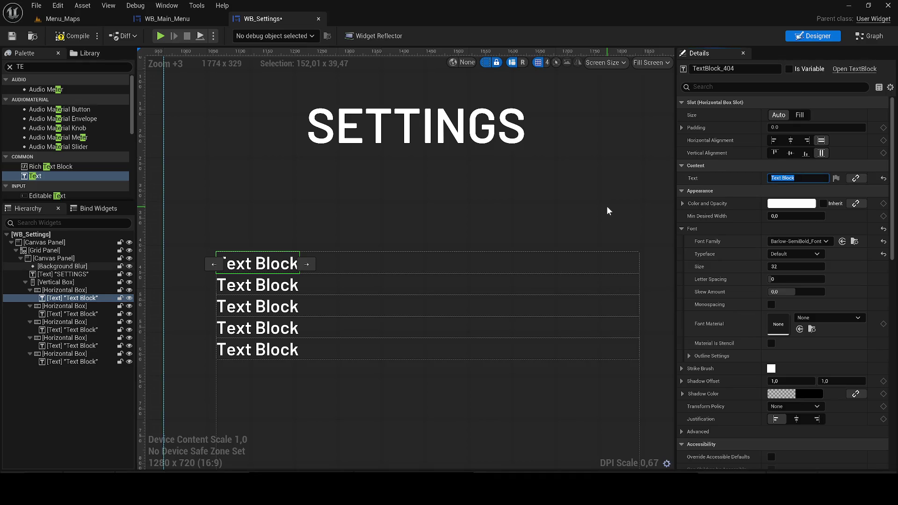
pyautogui.write('PLAYER NA')
pyautogui.write('ME')
pyautogui.press('Return')
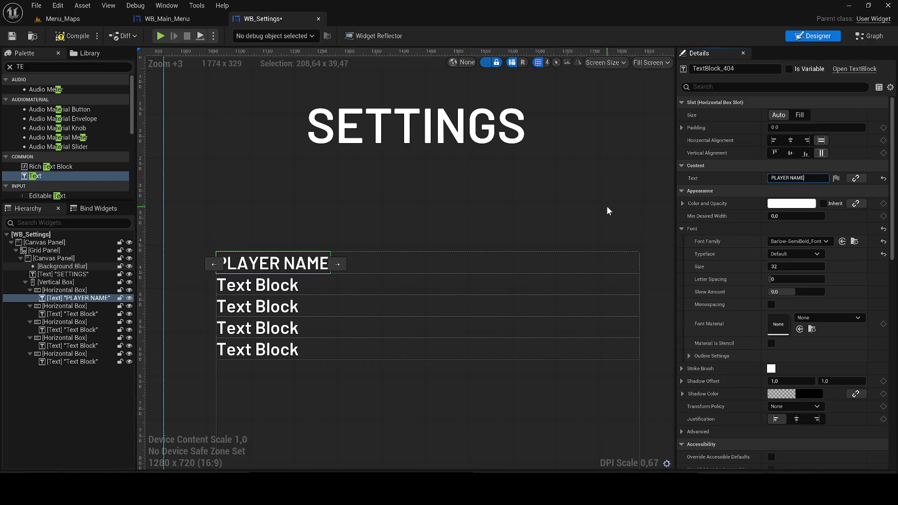
pyautogui.click(280, 285)
pyautogui.click(795, 177)
pyautogui.write('GAMA')
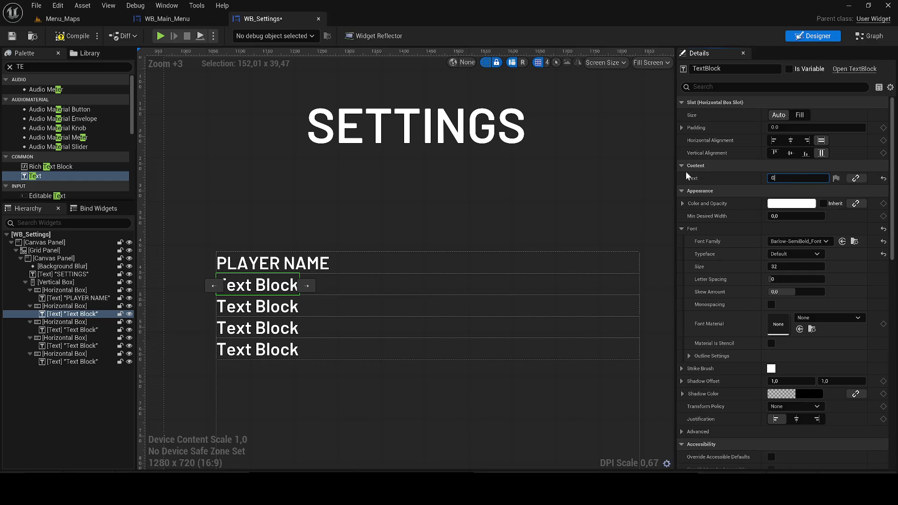
# Label the third row QUALITE
pyautogui.click(257, 306)
pyautogui.click(795, 178)
pyautogui.write('DI')
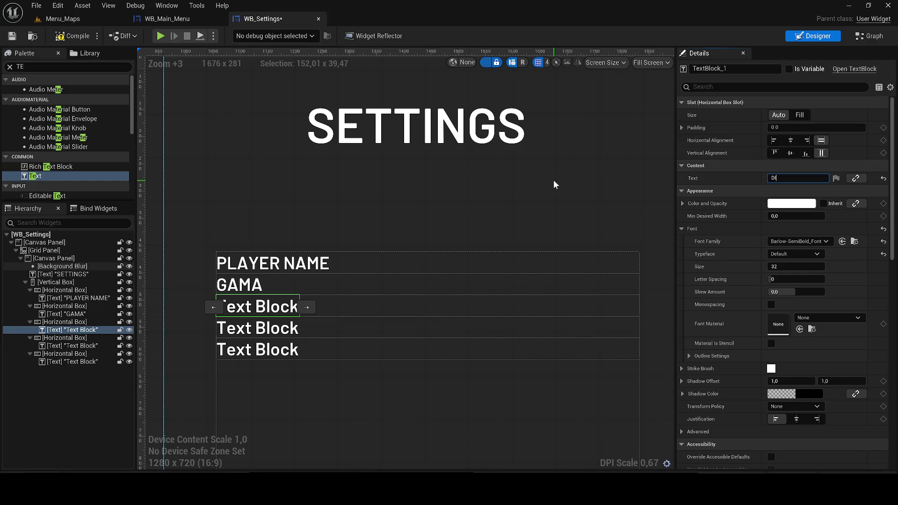
pyautogui.write('FFCULT')
pyautogui.write('E')
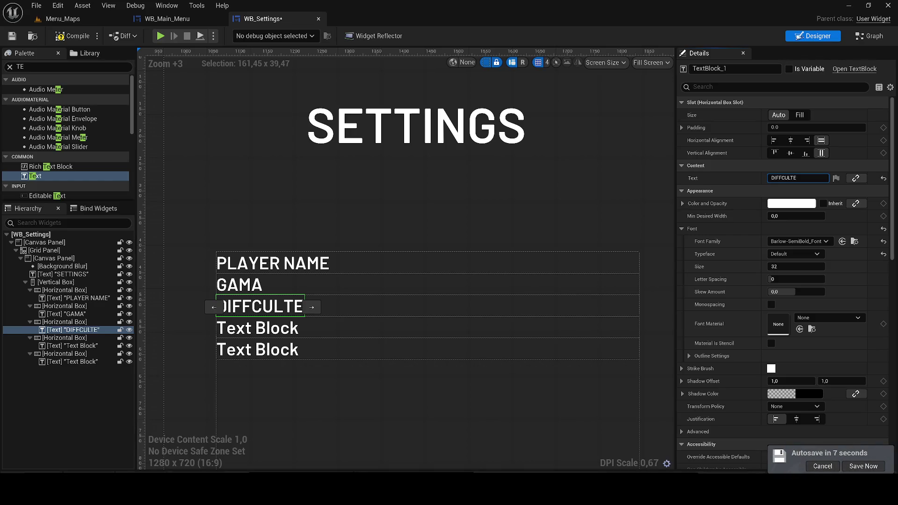
pyautogui.moveTo(208, 293)
pyautogui.mouseDown()
pyautogui.moveTo(232, 275)
pyautogui.moveTo(199, 283)
pyautogui.mouseUp()
pyautogui.click(797, 177)
pyautogui.write('QUAL')
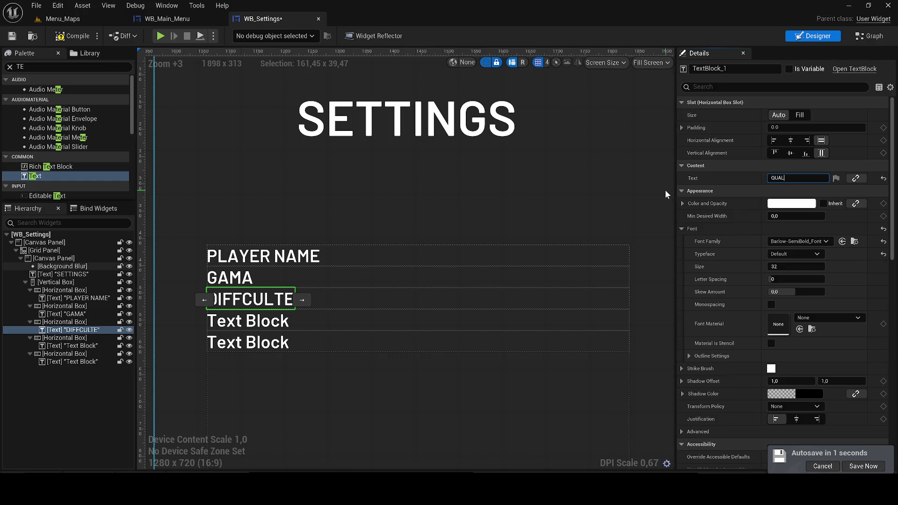
pyautogui.write('IE')
pyautogui.press('Return')
pyautogui.click(786, 178)
pyautogui.write('TE')
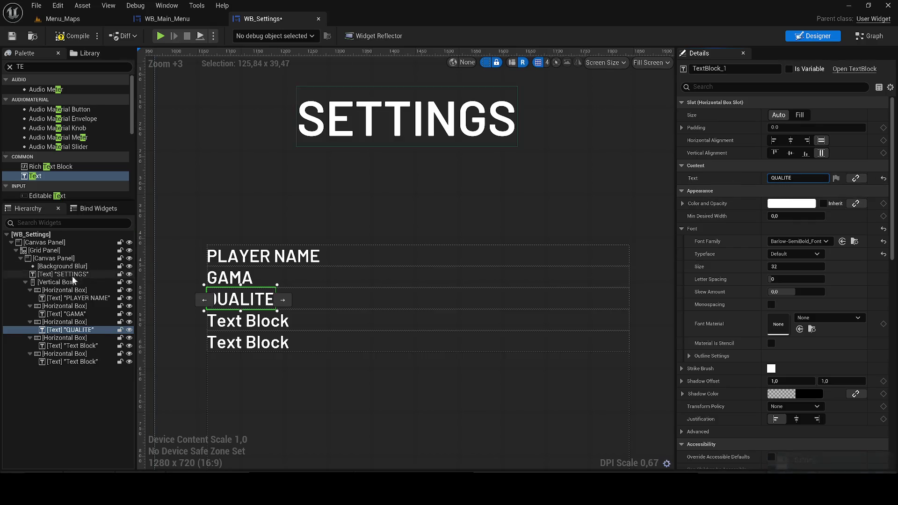
# Label the fourth and fifth rows RETOUR and DECONEXION
pyautogui.click(70, 346)
pyautogui.click(794, 178)
pyautogui.write('RETOUR')
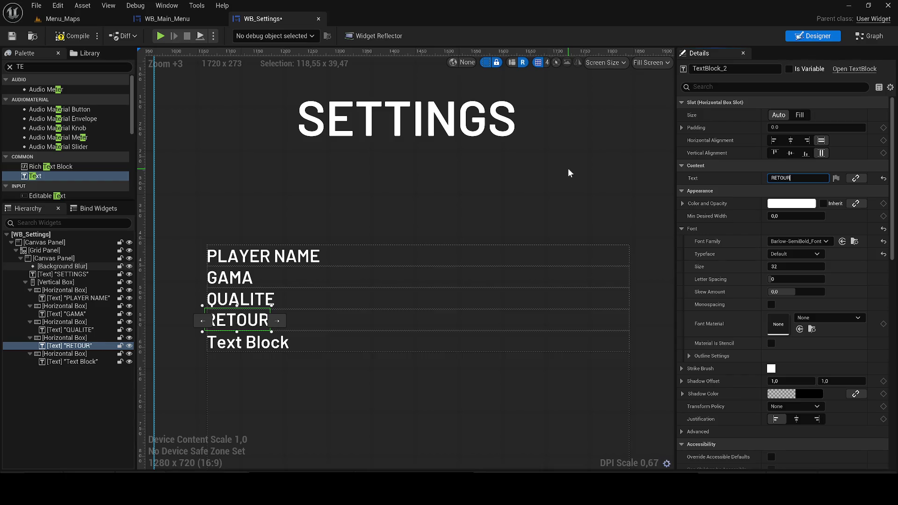
pyautogui.click(226, 348)
pyautogui.click(795, 178)
pyautogui.write('DECONEXION')
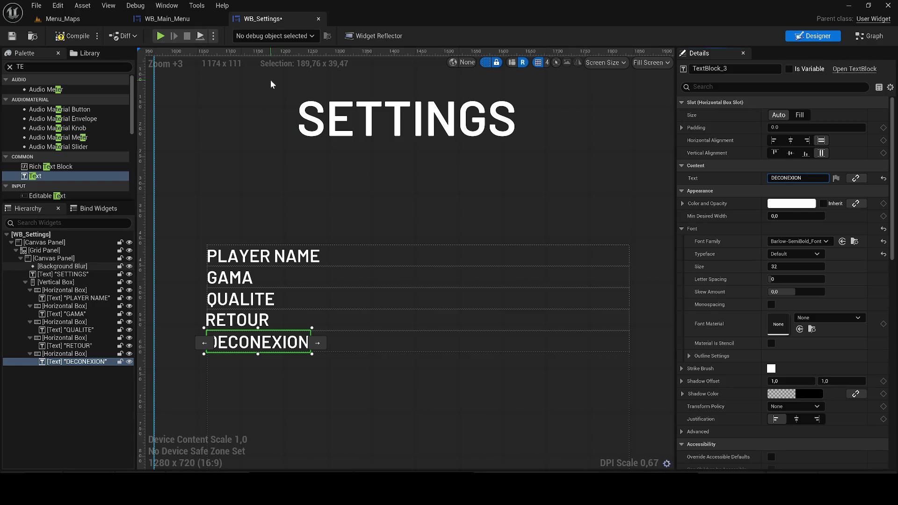
pyautogui.click(64, 353)
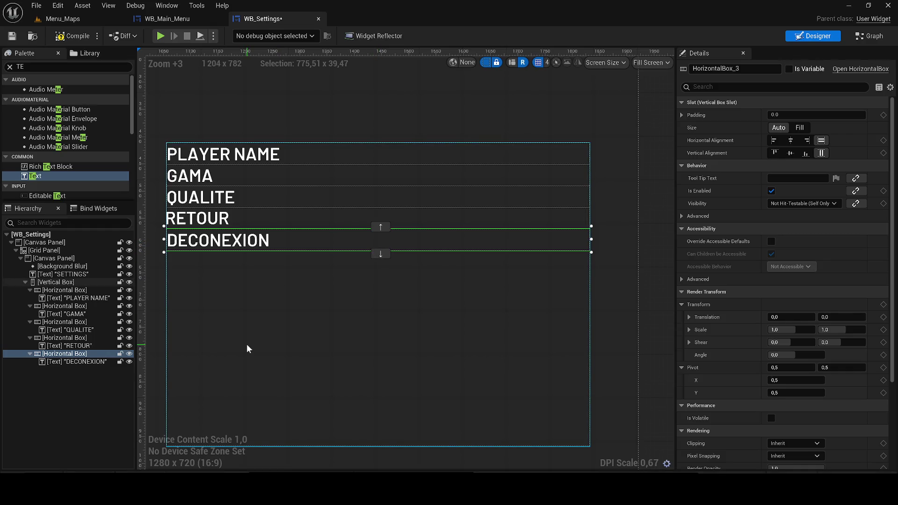
# Give the DECONEXION row a top padding, trying 90 and then 100
pyautogui.click(681, 115)
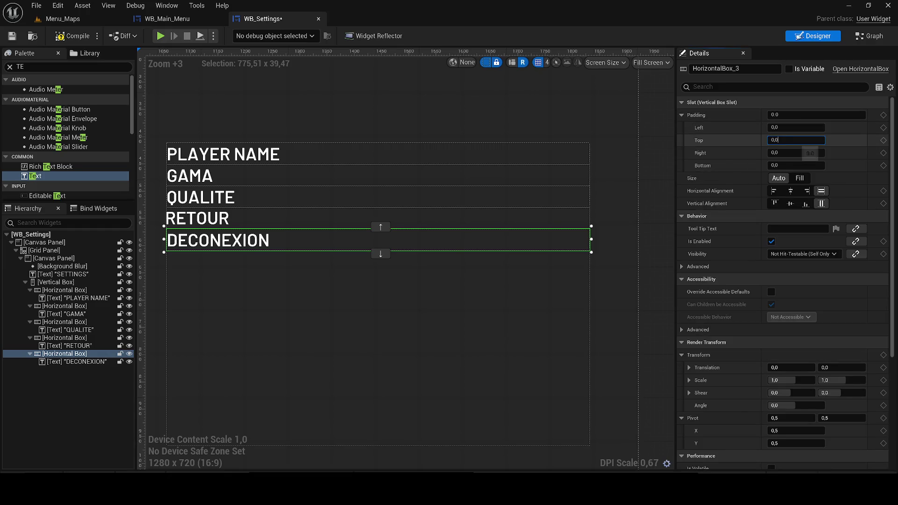
pyautogui.write('90')
pyautogui.press('Return')
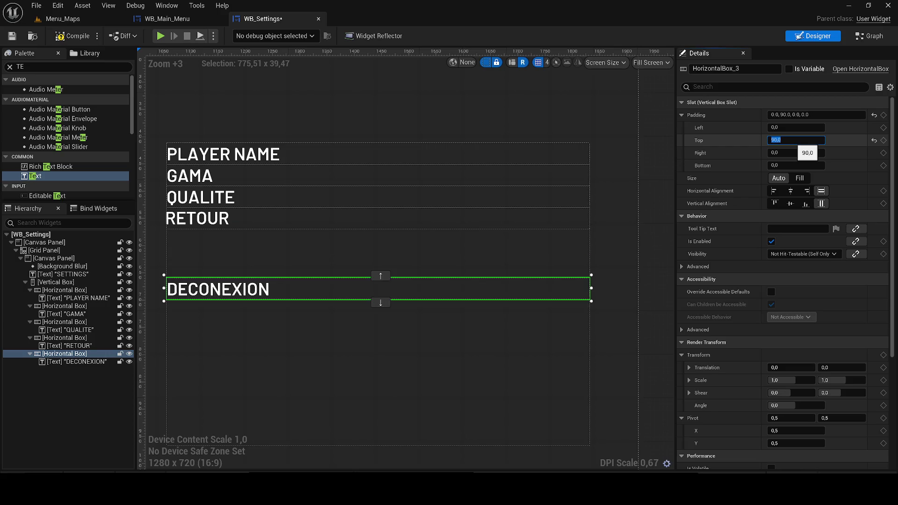
pyautogui.scroll(-2, 534, 211)
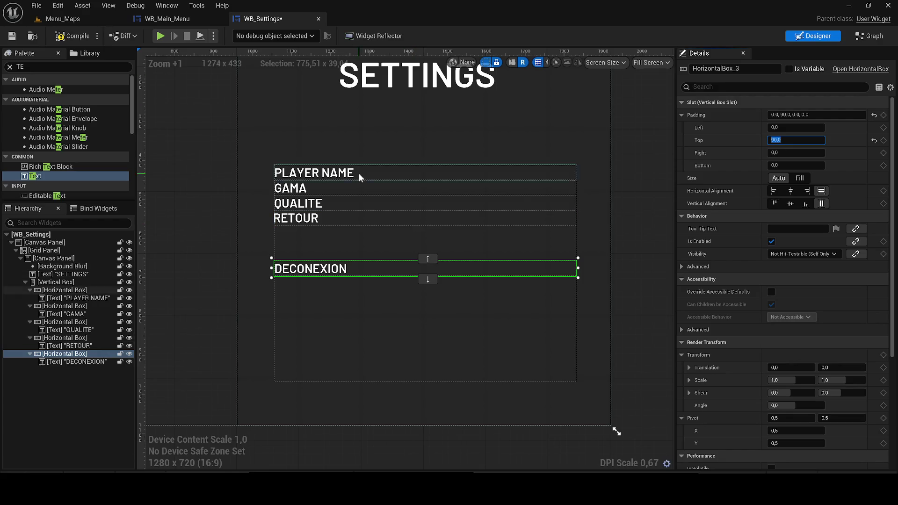
pyautogui.click(430, 282)
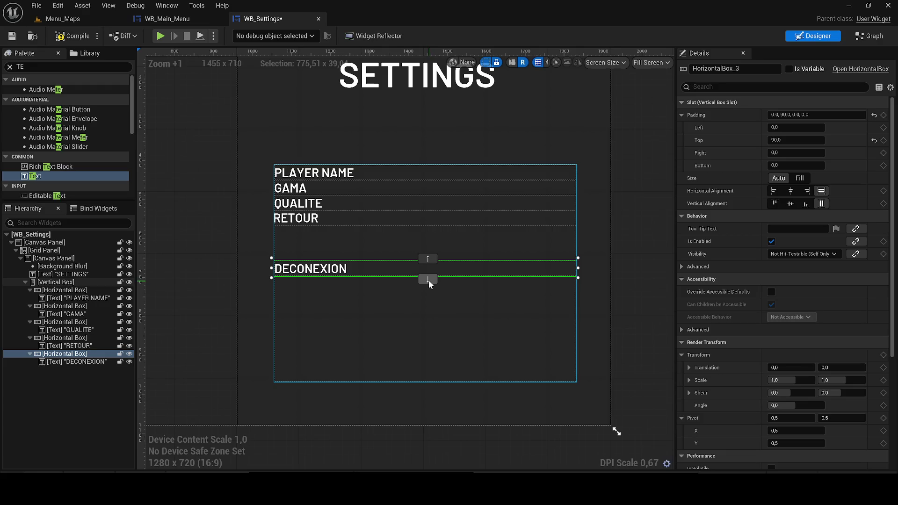
pyautogui.click(801, 141)
pyautogui.write('100')
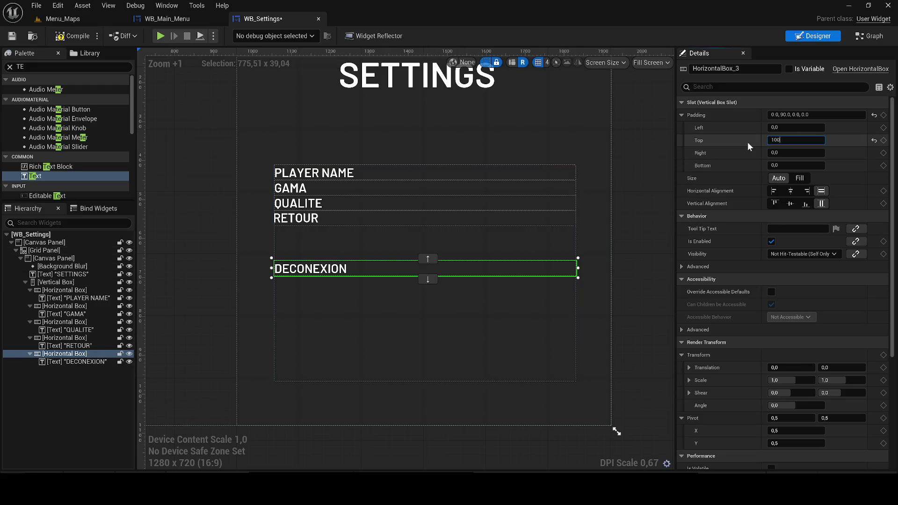
pyautogui.press('Return')
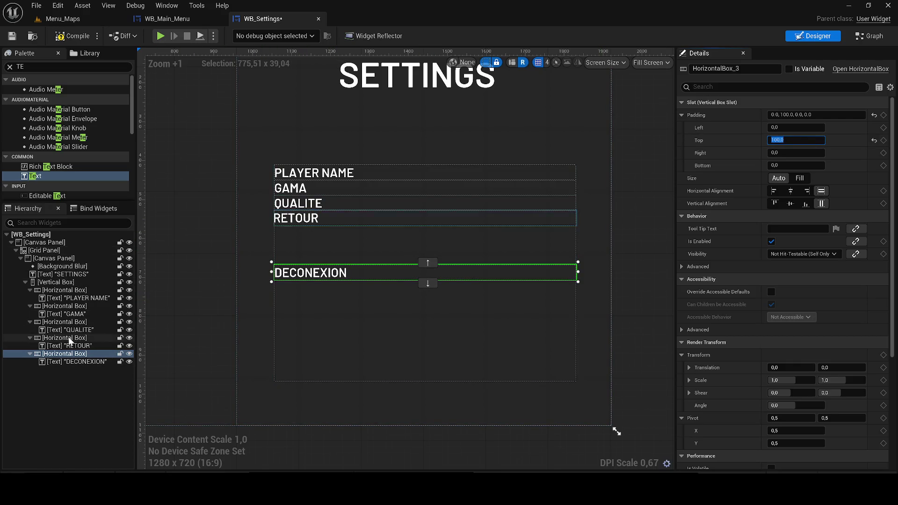
# Move RETOUR below DECONEXION and try RETOUR top paddings from 100 up to 300
pyautogui.click(332, 218)
pyautogui.click(430, 228)
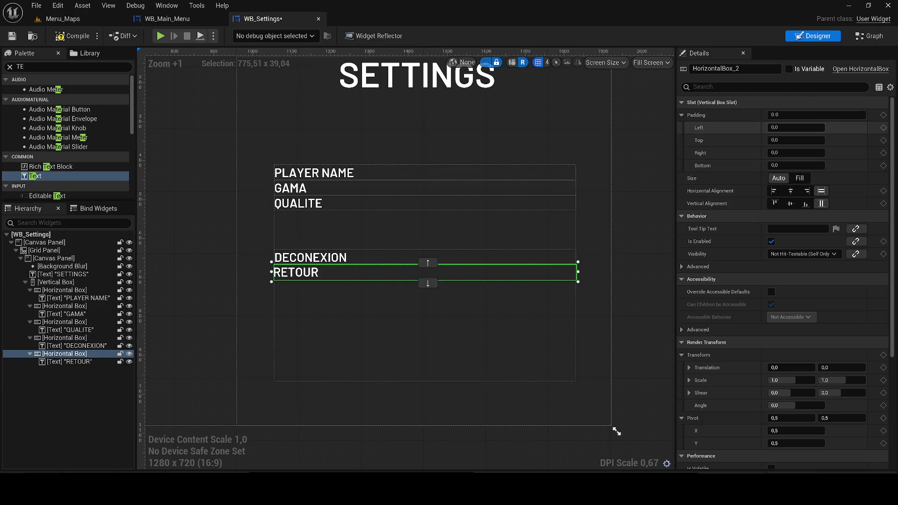
pyautogui.click(795, 127)
pyautogui.click(795, 140)
pyautogui.write('100')
pyautogui.press('Return')
pyautogui.write('120')
pyautogui.press('Return')
pyautogui.write('150')
pyautogui.press('Return')
pyautogui.write('200')
pyautogui.press('Return')
pyautogui.write('300')
pyautogui.press('Return')
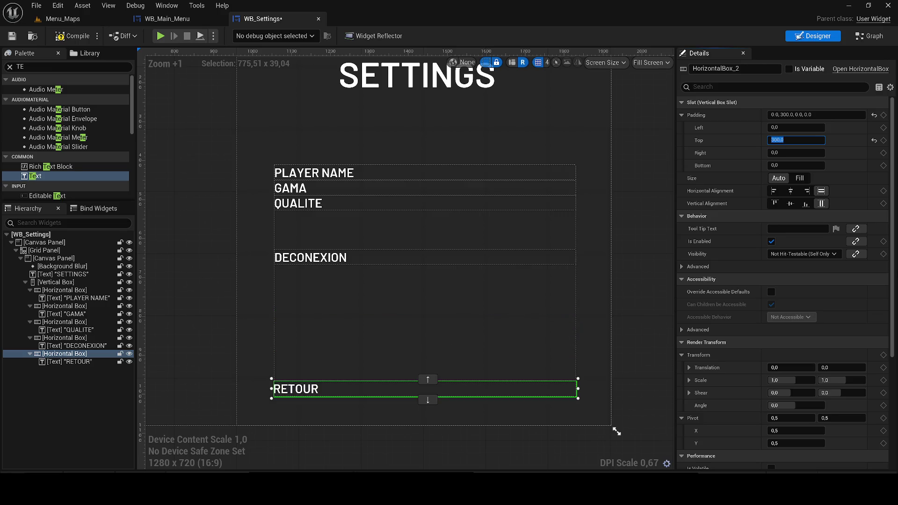
# Refine RETOUR's top padding through 290, 165 and 265, settling on 250
pyautogui.write('0')
pyautogui.press('Return')
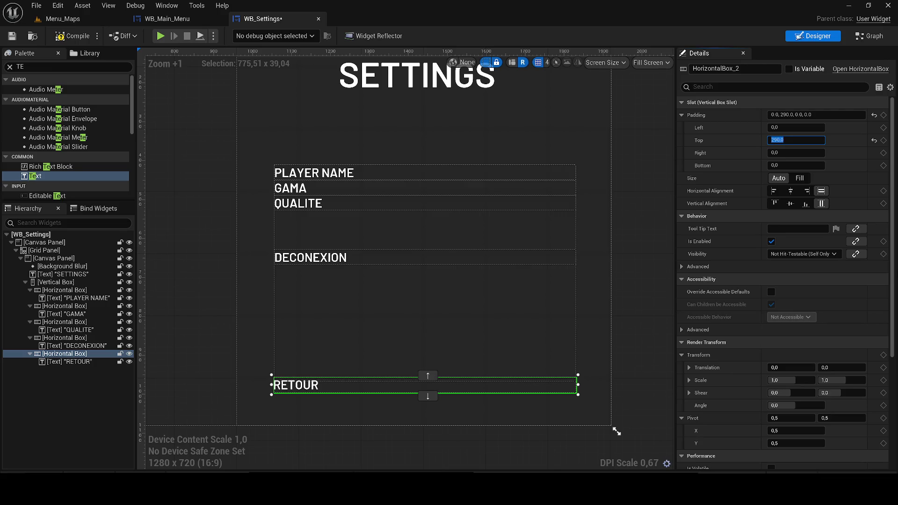
pyautogui.write('250')
pyautogui.press('Return')
pyautogui.write('165')
pyautogui.press('Return')
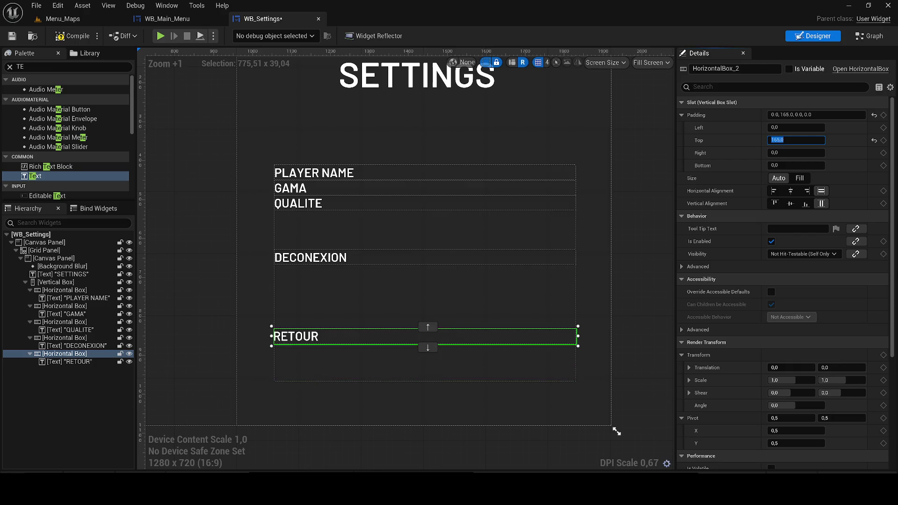
pyautogui.write('265')
pyautogui.press('Return')
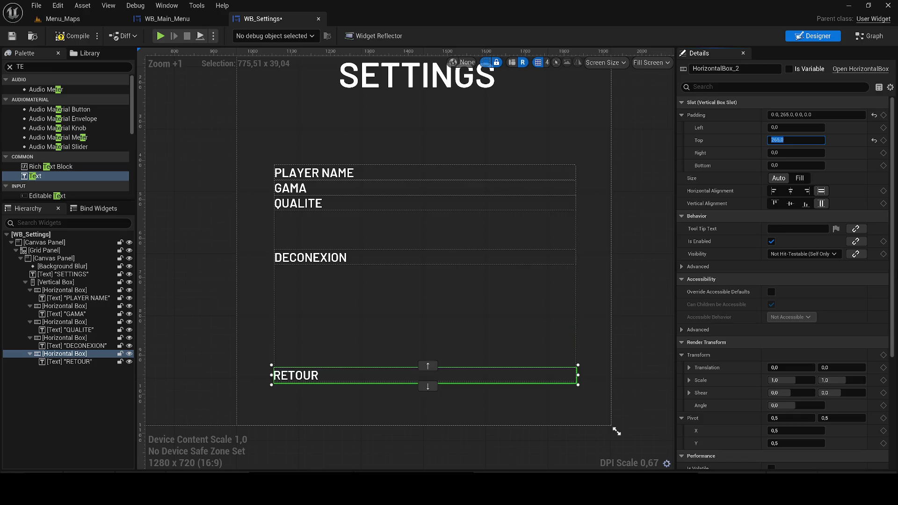
pyautogui.scroll(4, 402, 287)
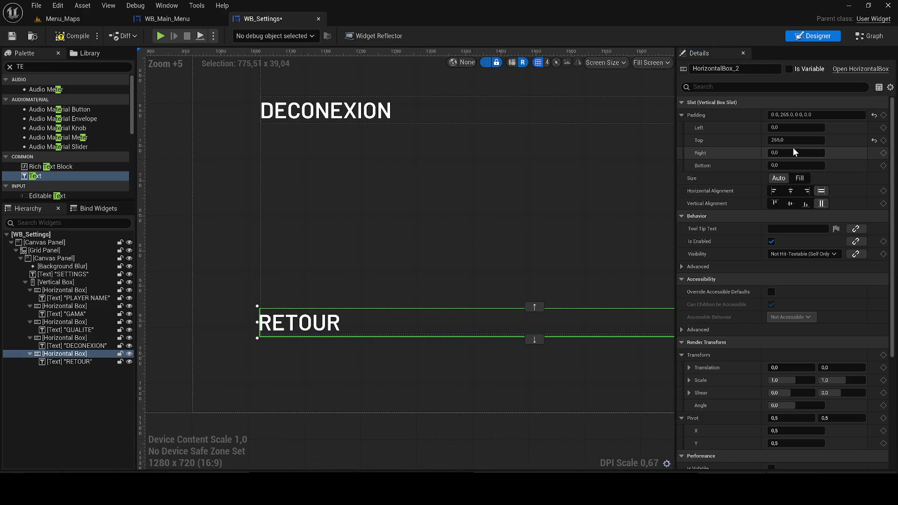
pyautogui.write('260')
pyautogui.write('250')
pyautogui.press('Return')
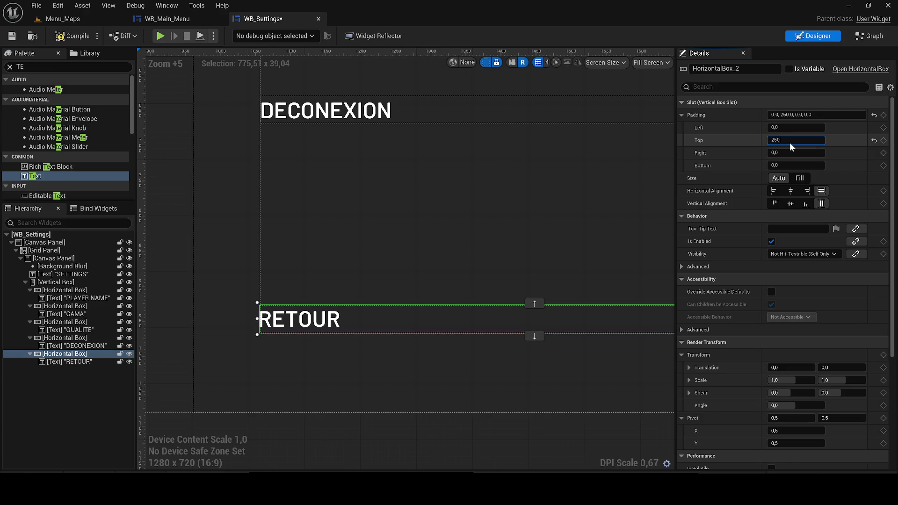
pyautogui.press('Return')
pyautogui.scroll(-3, 295, 298)
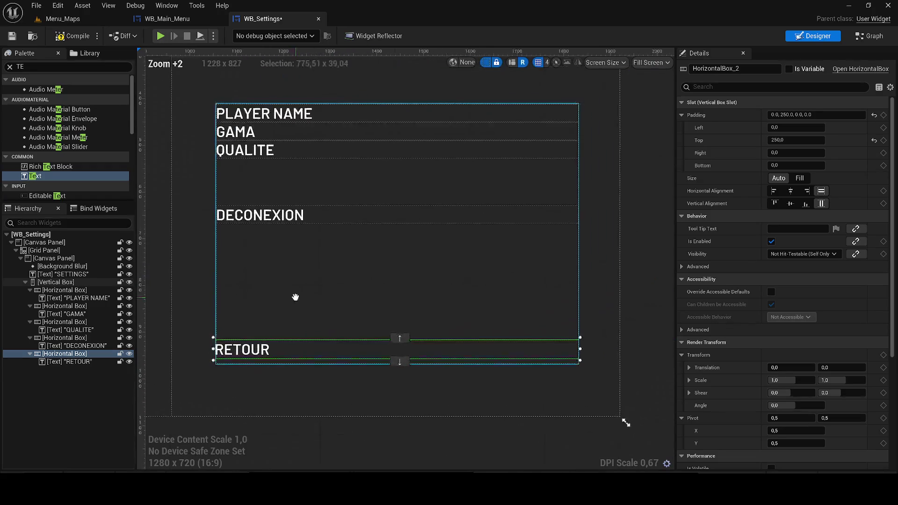
# Set the DECONEXION row's top padding to 150
pyautogui.click(50, 337)
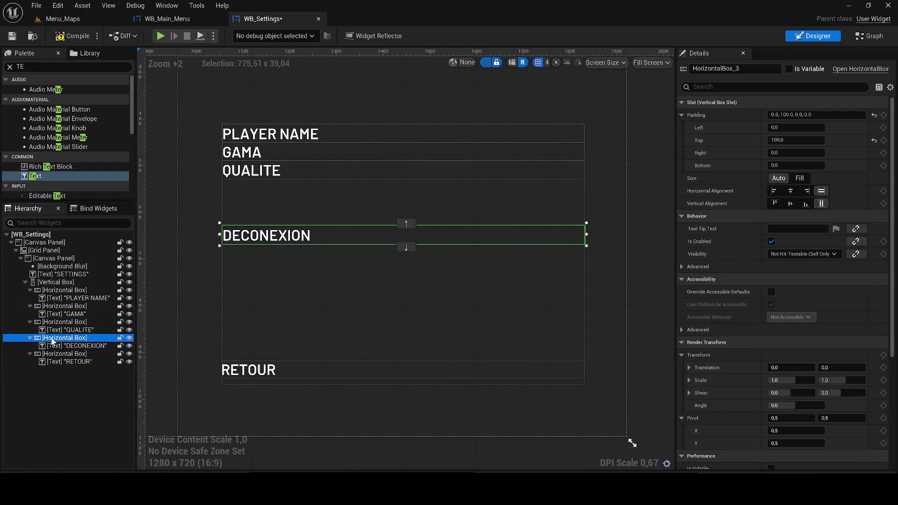
pyautogui.scroll(-4, 335, 266)
pyautogui.scroll(3, 355, 299)
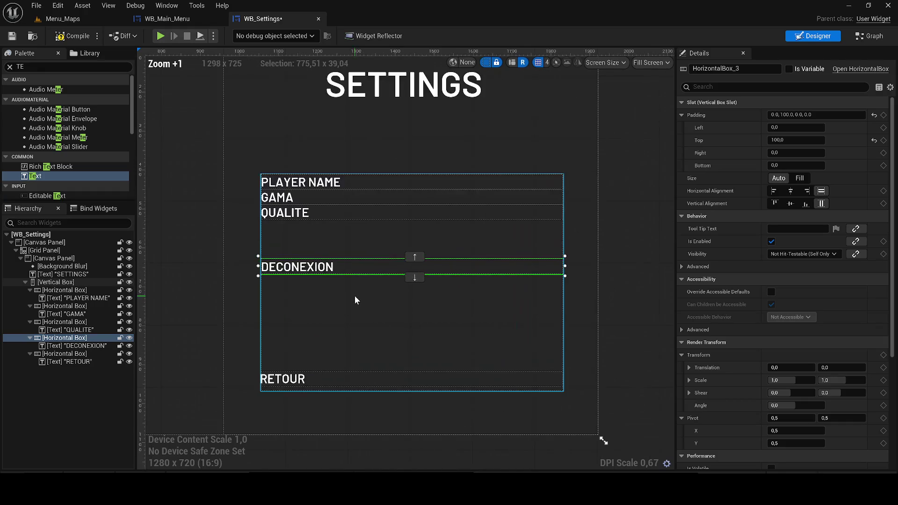
pyautogui.click(795, 140)
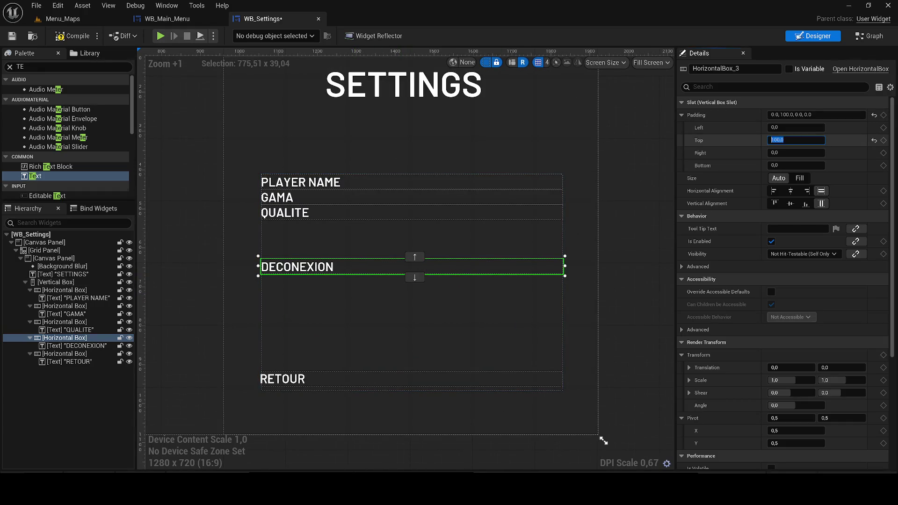
pyautogui.write('150')
pyautogui.press('Return')
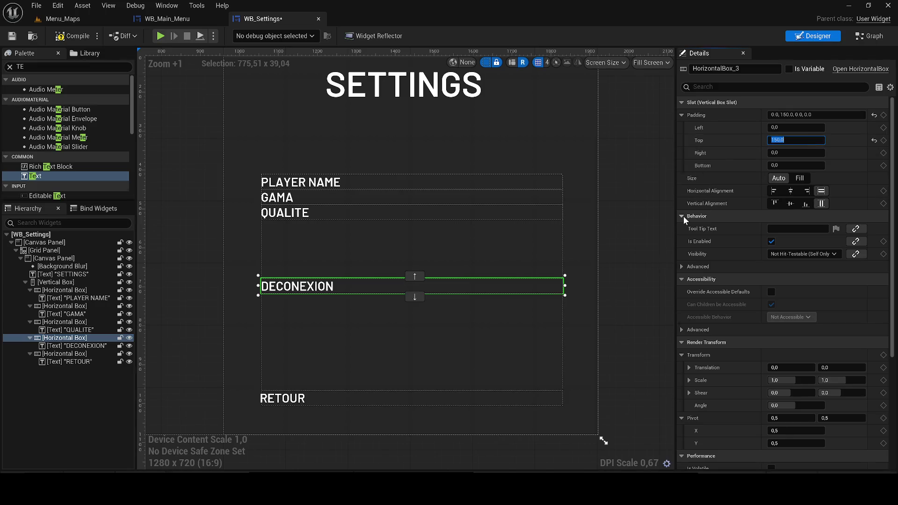
# Set RETOUR's top padding to 190 and shrink the Vertical Box height to 442.8
pyautogui.click(283, 398)
pyautogui.click(38, 354)
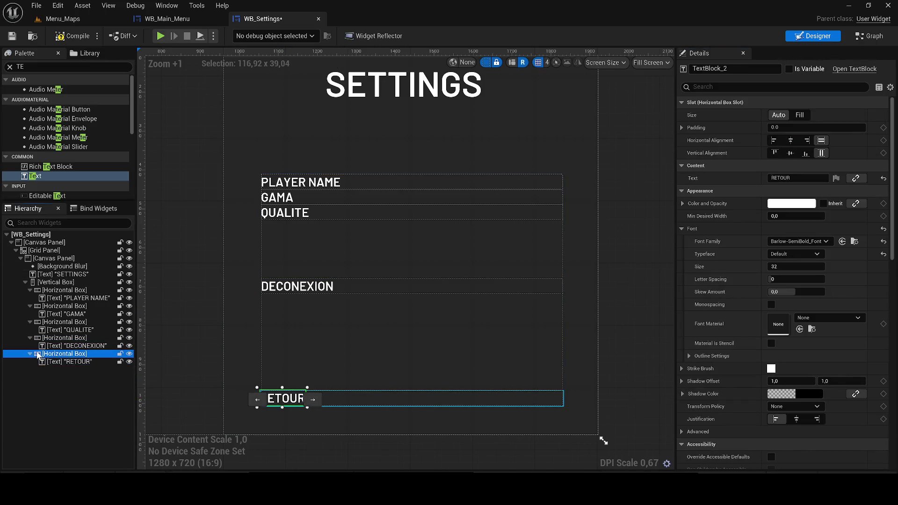
pyautogui.click(718, 141)
pyautogui.hotkey('ctrl', 'a')
pyautogui.write('200')
pyautogui.press('Return')
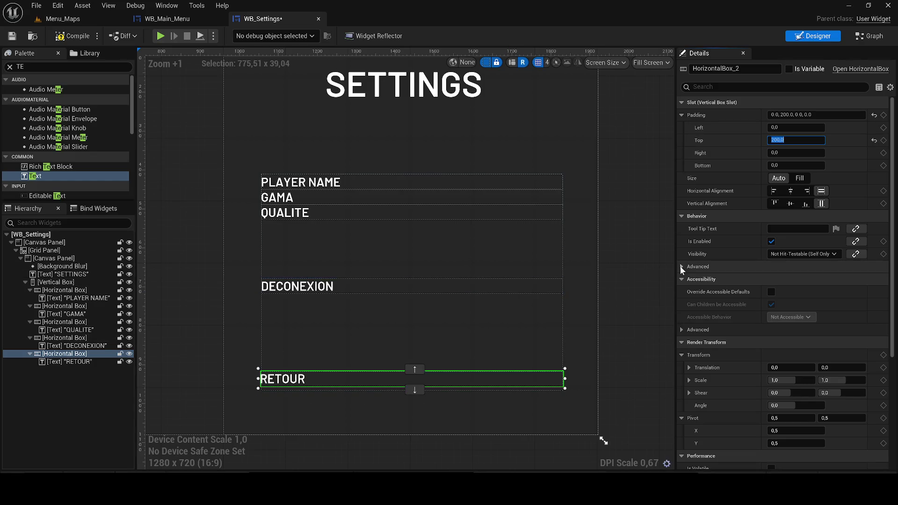
pyautogui.write('190')
pyautogui.press('Return')
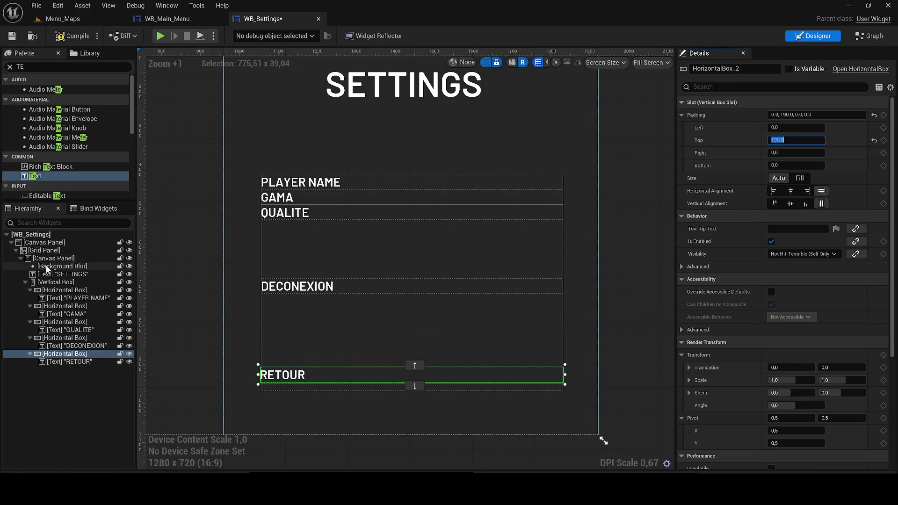
pyautogui.click(57, 282)
pyautogui.moveTo(795, 165); pyautogui.dragTo(772, 165)
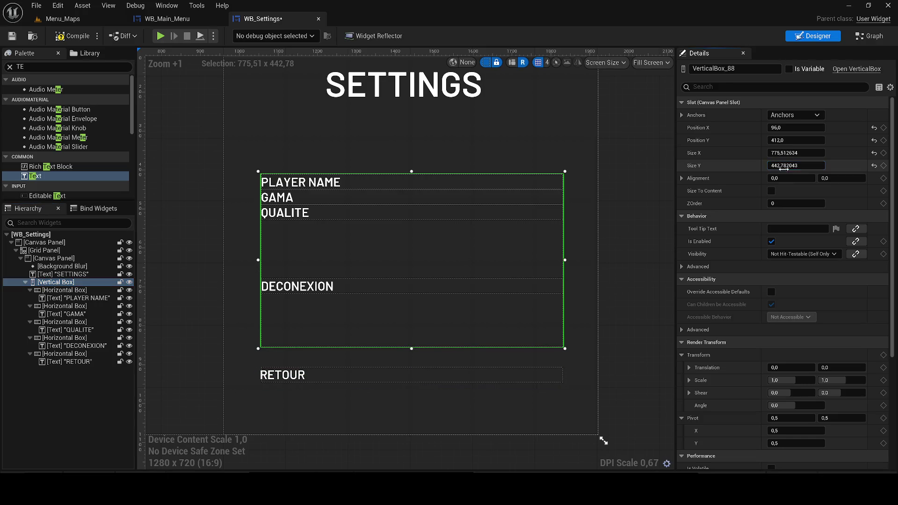
# Lower RETOUR's top padding step by step from 150 down to 80
pyautogui.click(73, 361)
pyautogui.click(74, 354)
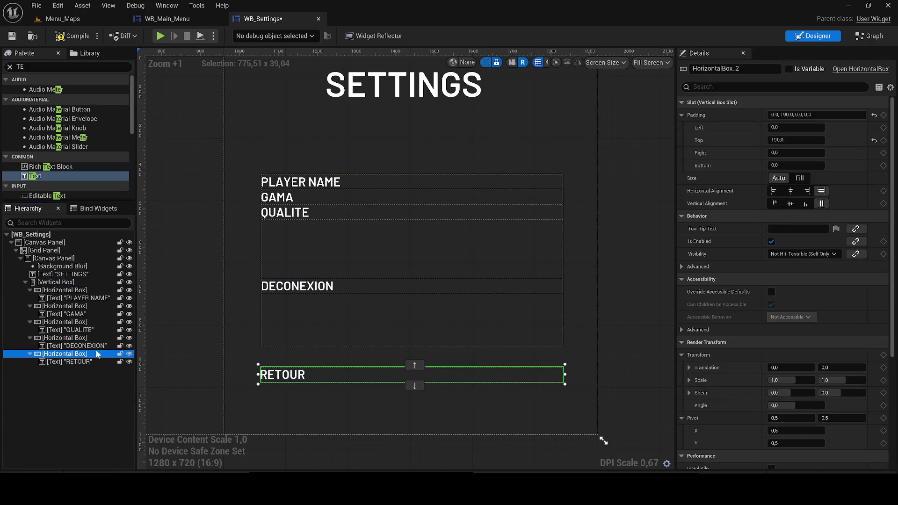
pyautogui.click(790, 140)
pyautogui.write('150')
pyautogui.press('Return')
pyautogui.write('120')
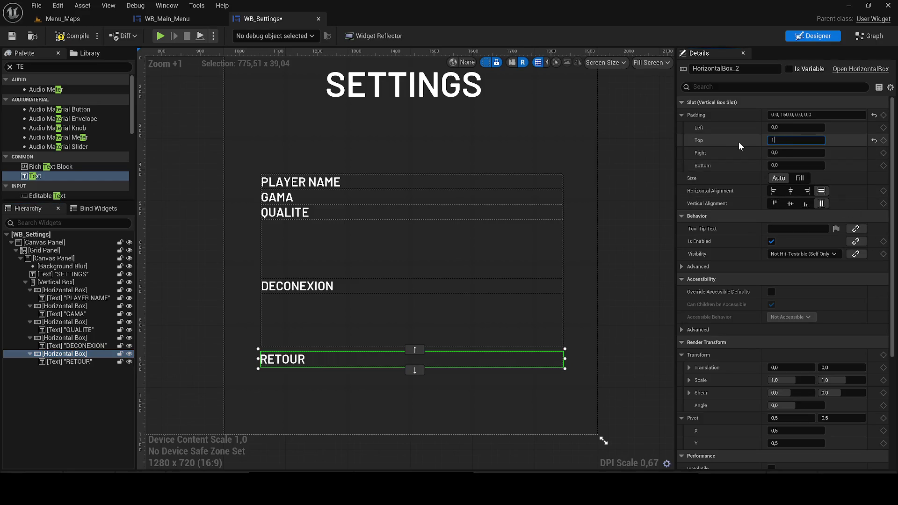
pyautogui.press('Return')
pyautogui.write('100')
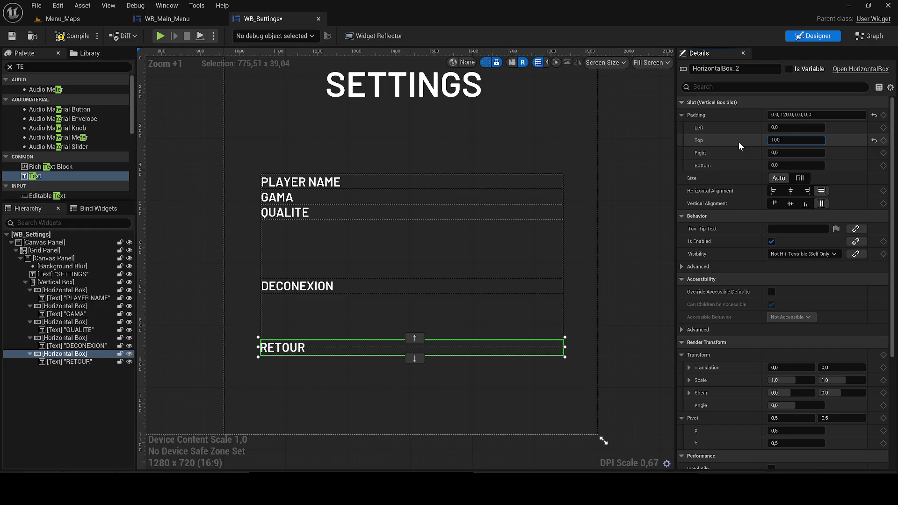
pyautogui.press('Return')
pyautogui.write('+9')
pyautogui.press('BackSpace')
pyautogui.press('BackSpace')
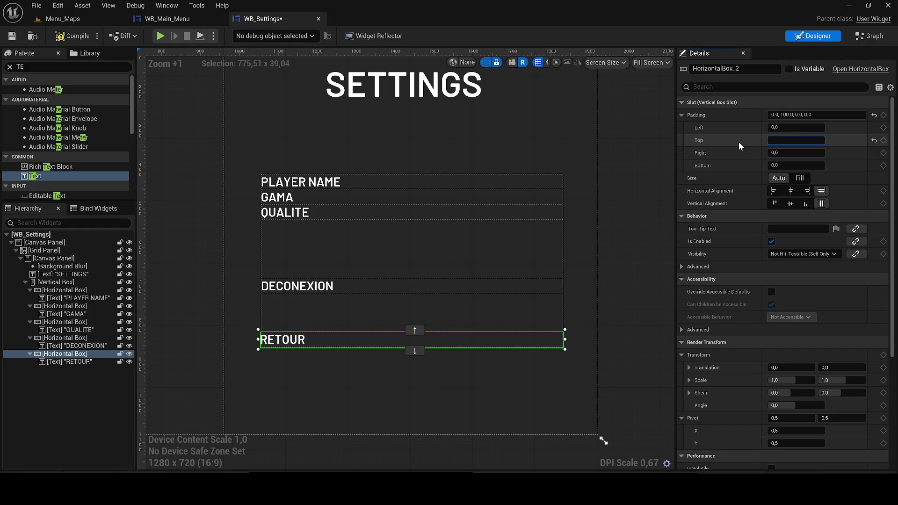
pyautogui.write('80')
pyautogui.press('Return')
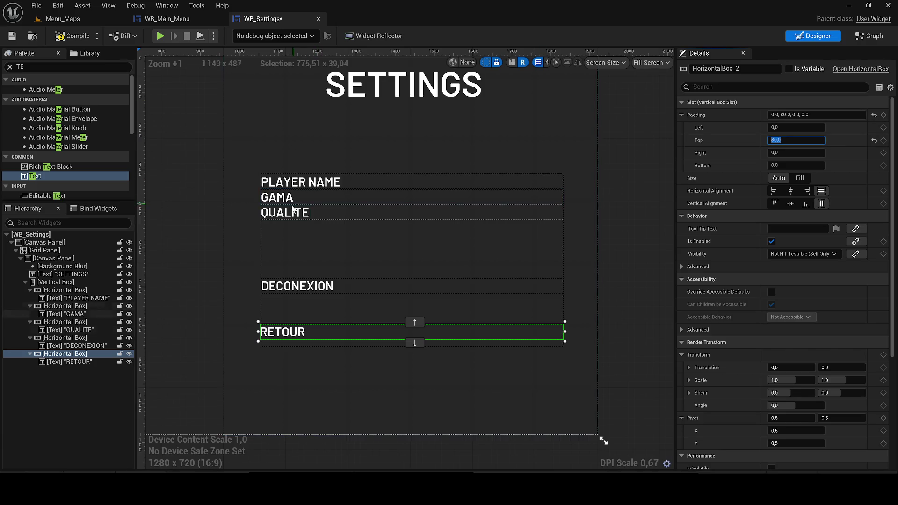
# Set the GAMA row's top padding to 20 and QUALITE's to 30
pyautogui.click(319, 180)
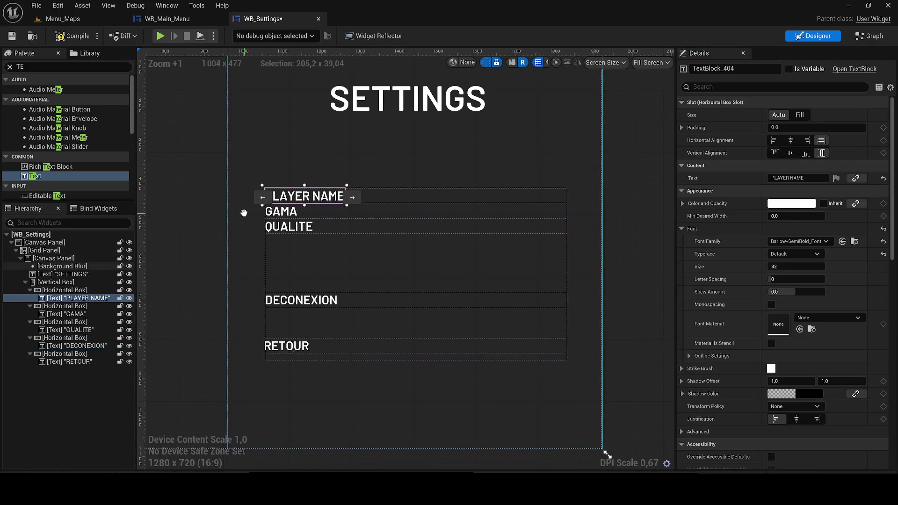
pyautogui.click(53, 306)
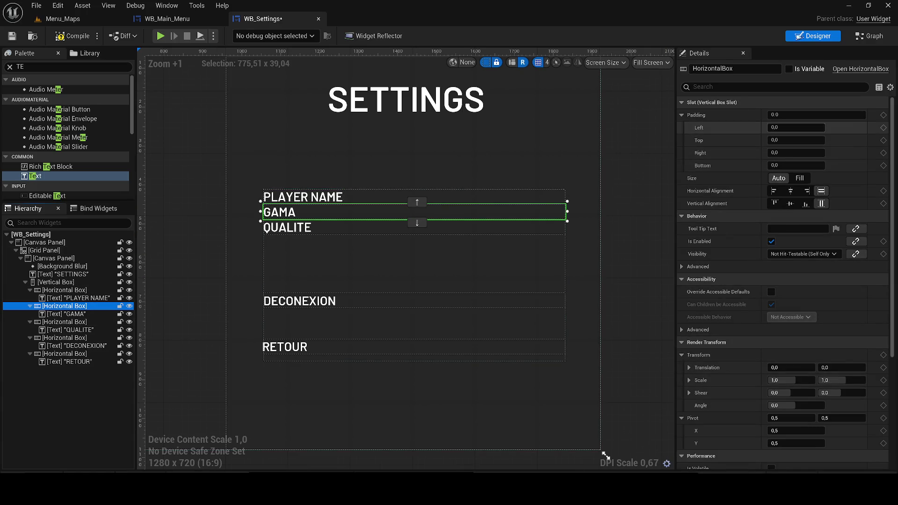
pyautogui.click(796, 140)
pyautogui.write('20')
pyautogui.press('Return')
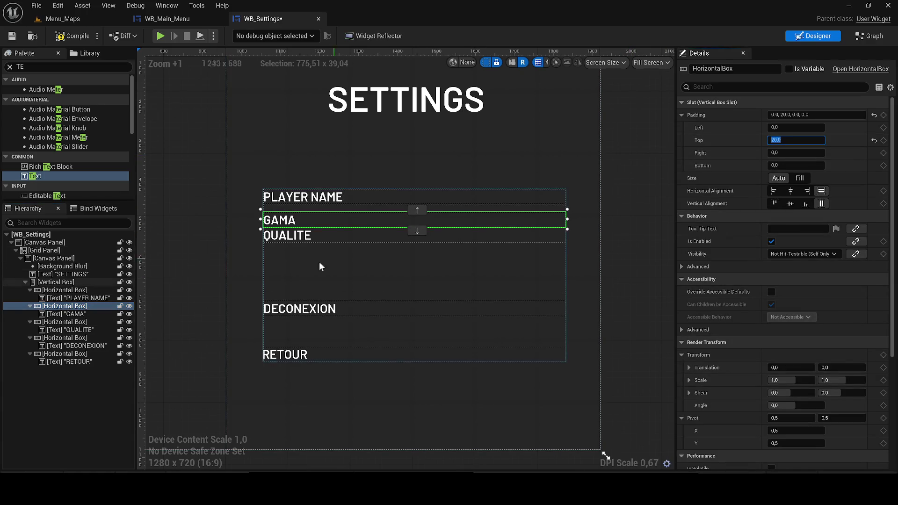
pyautogui.click(66, 322)
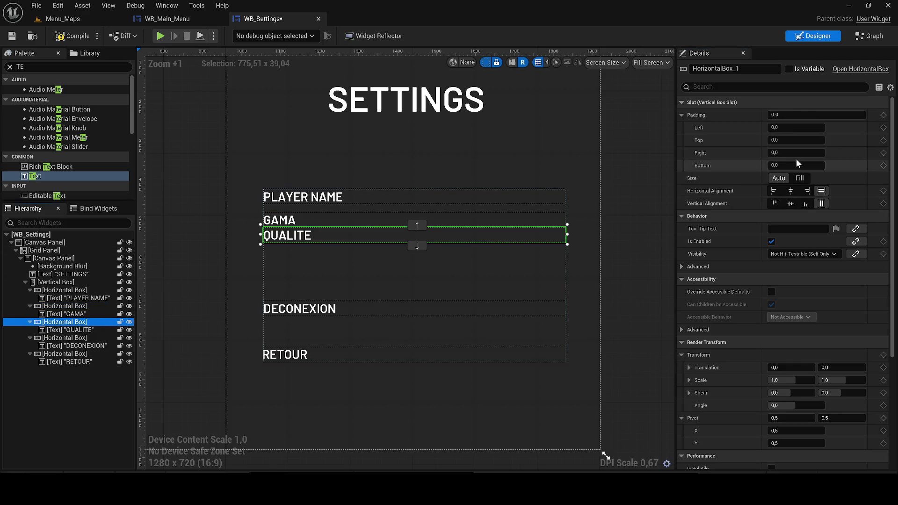
pyautogui.click(795, 140)
pyautogui.write('30')
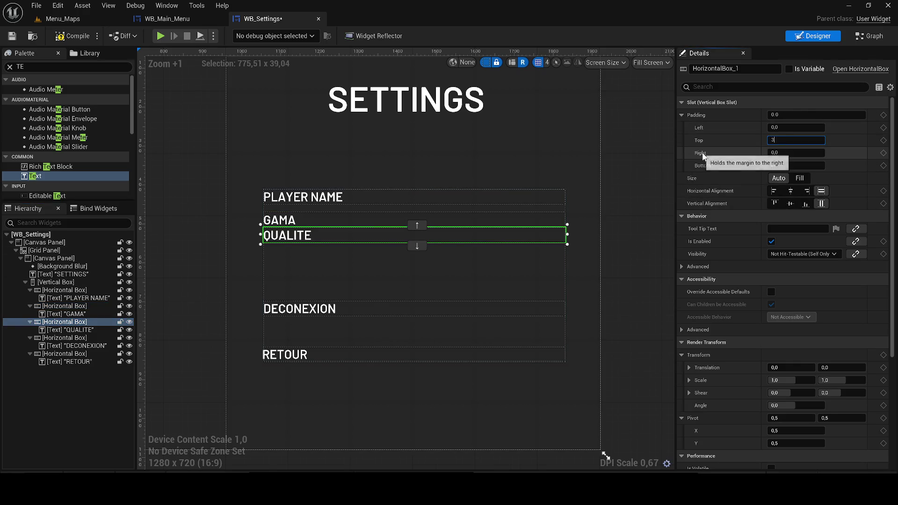
pyautogui.press('Return')
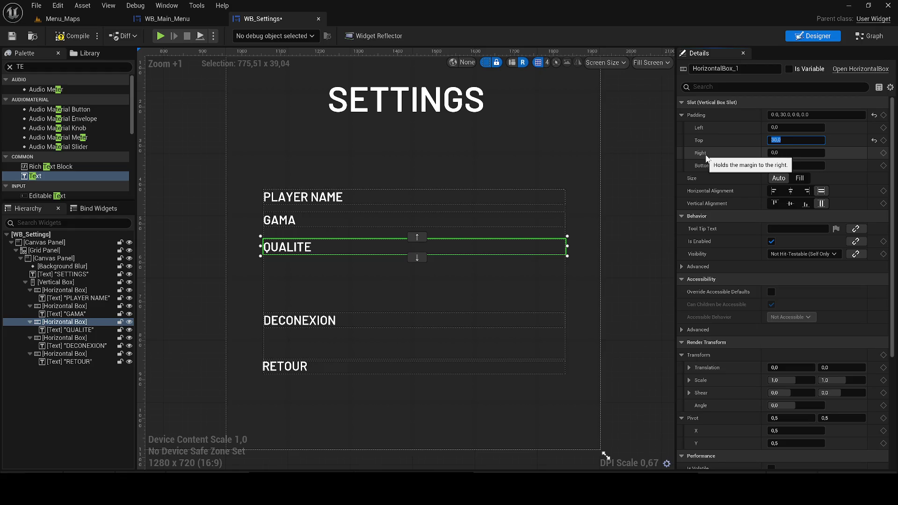
pyautogui.click(305, 197)
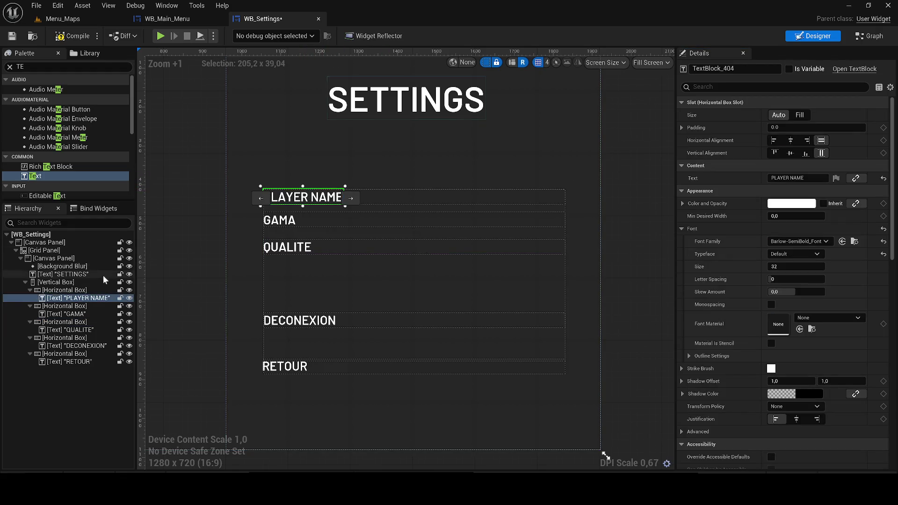
# Select all the text labels and set their font size to 40
pyautogui.keyDown('ctrl'); pyautogui.click(68, 314); pyautogui.keyUp('ctrl')
pyautogui.keyDown('ctrl'); pyautogui.click(70, 330); pyautogui.keyUp('ctrl')
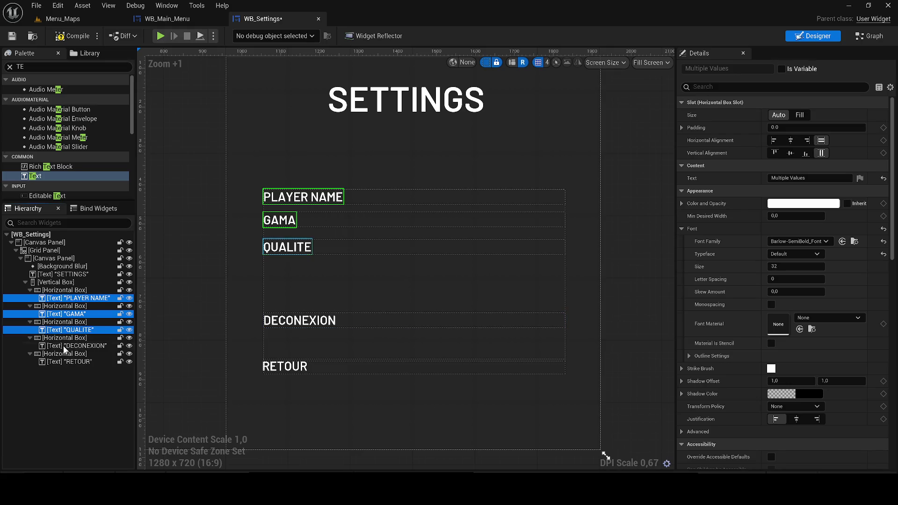
pyautogui.keyDown('ctrl'); pyautogui.click(69, 346); pyautogui.keyUp('ctrl')
pyautogui.keyDown('ctrl'); pyautogui.click(67, 361); pyautogui.keyUp('ctrl')
pyautogui.keyDown('ctrl'); pyautogui.click(61, 274); pyautogui.keyUp('ctrl')
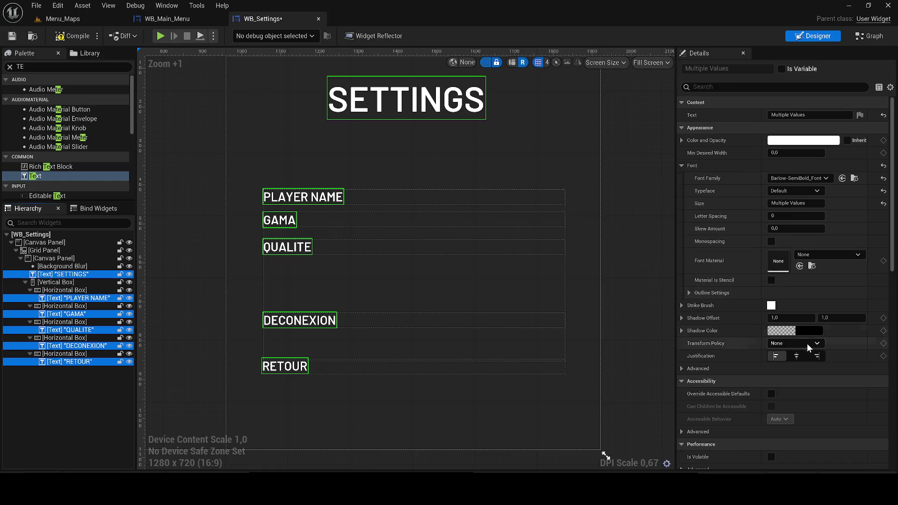
pyautogui.scroll(-3, 814, 324)
pyautogui.scroll(3, 814, 323)
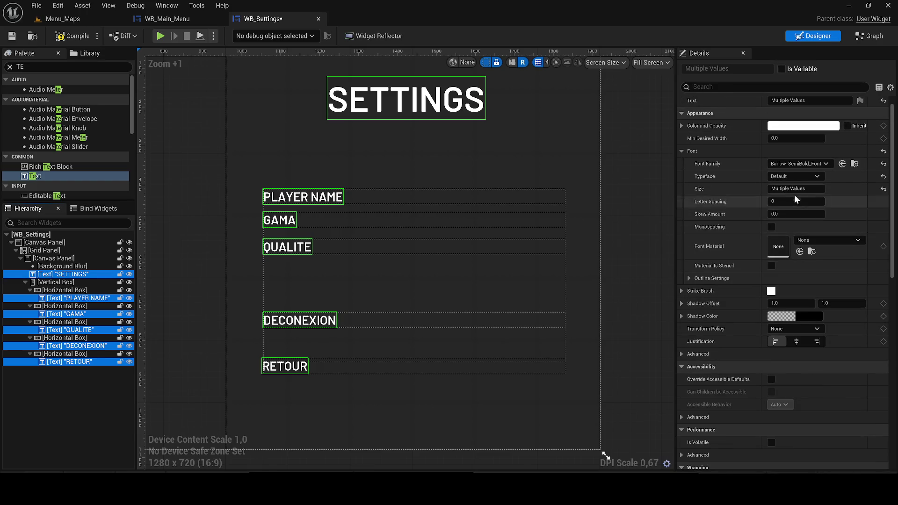
pyautogui.click(794, 189)
pyautogui.write('3')
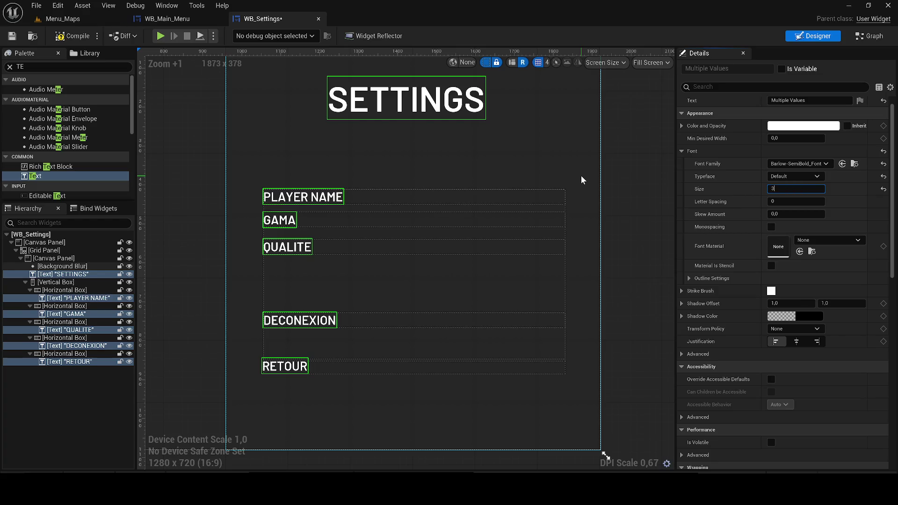
pyautogui.write('40')
pyautogui.press('Return')
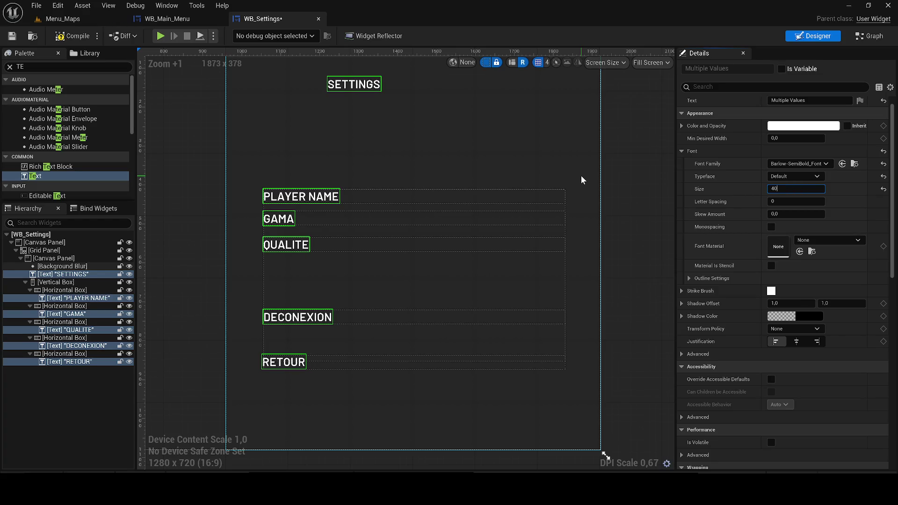
pyautogui.press('Return')
pyautogui.write('80')
pyautogui.press('Return')
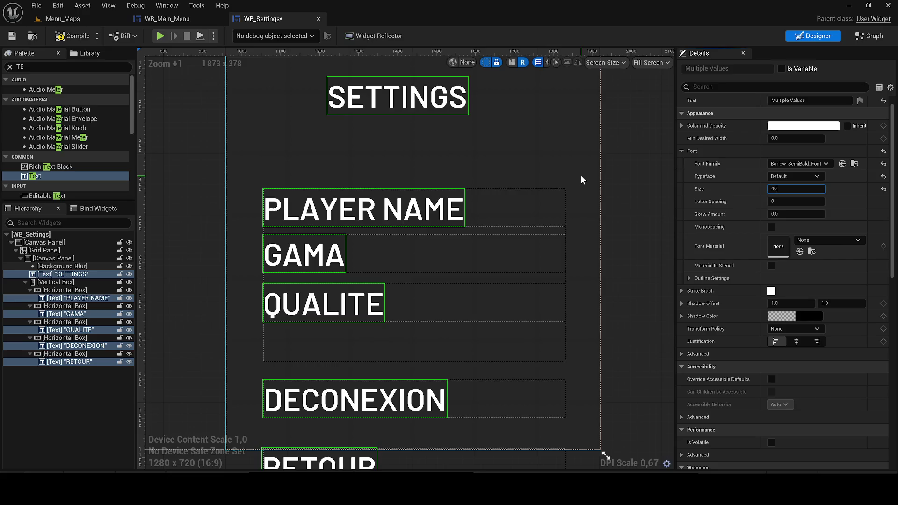
pyautogui.press('Return')
# Enlarge the SETTINGS title's font size to 90
pyautogui.click(249, 243)
pyautogui.moveTo(250, 248); pyautogui.dragTo(252, 283)
pyautogui.click(370, 132)
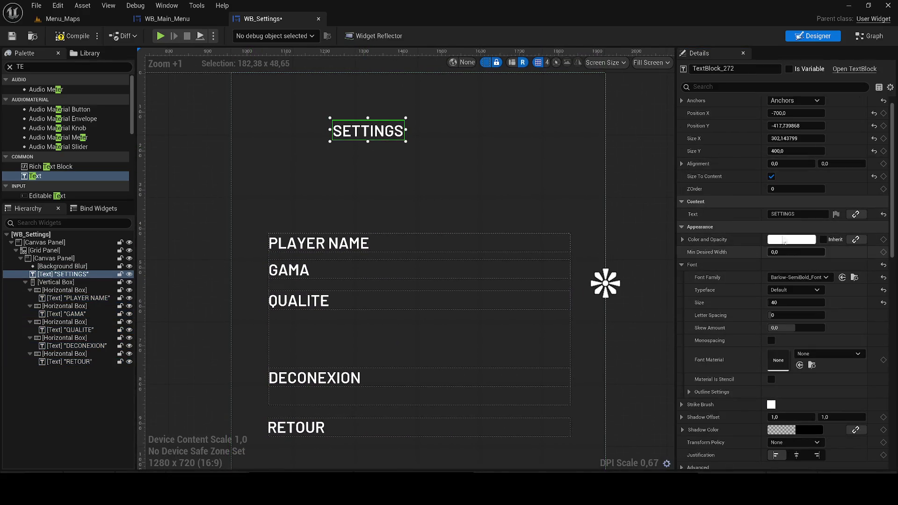
pyautogui.click(795, 303)
pyautogui.write('90')
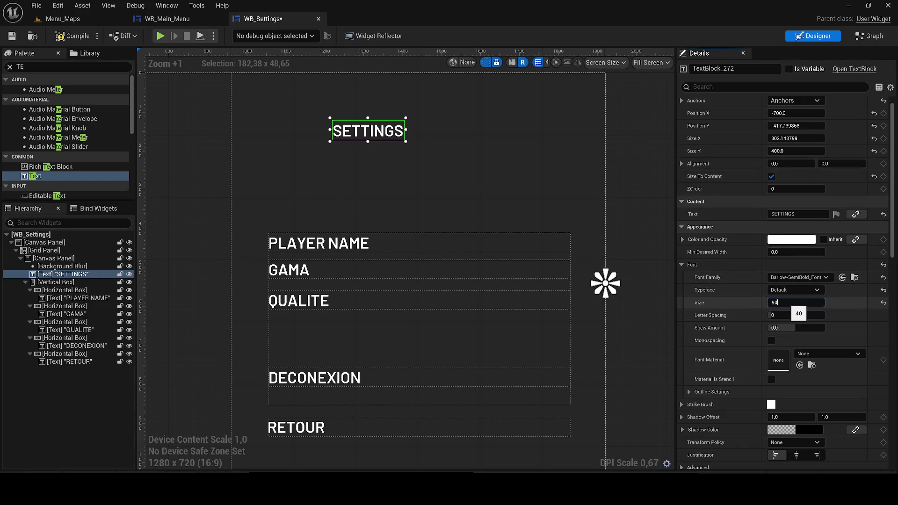
pyautogui.press('Return')
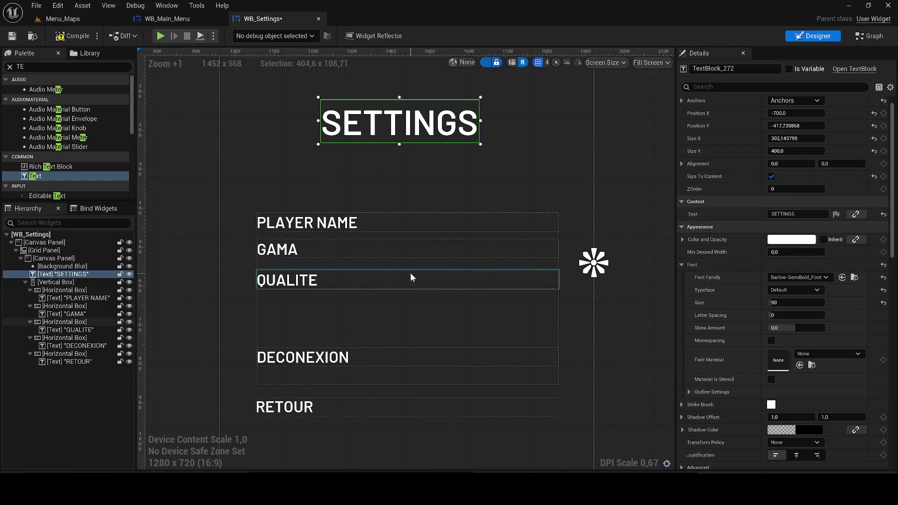
pyautogui.click(75, 337)
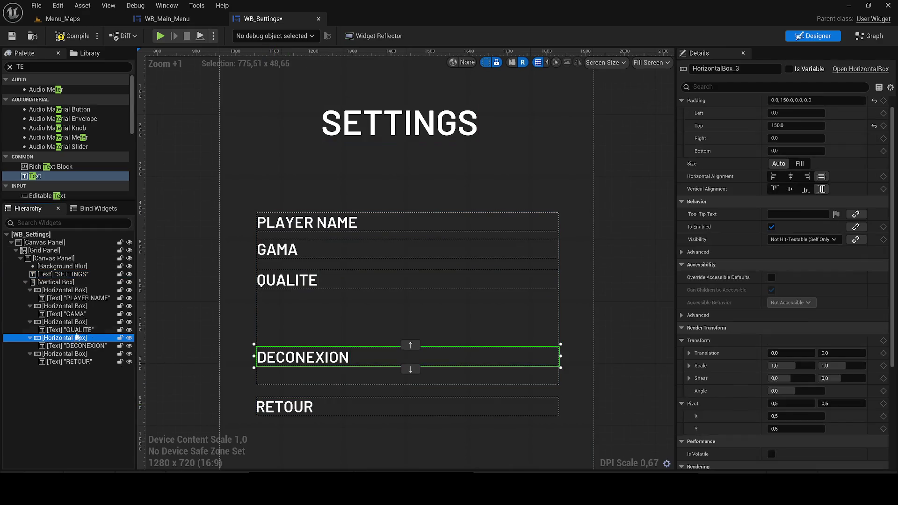
# Set DECONEXION's top padding to 80 and RETOUR's to 40
pyautogui.click(795, 126)
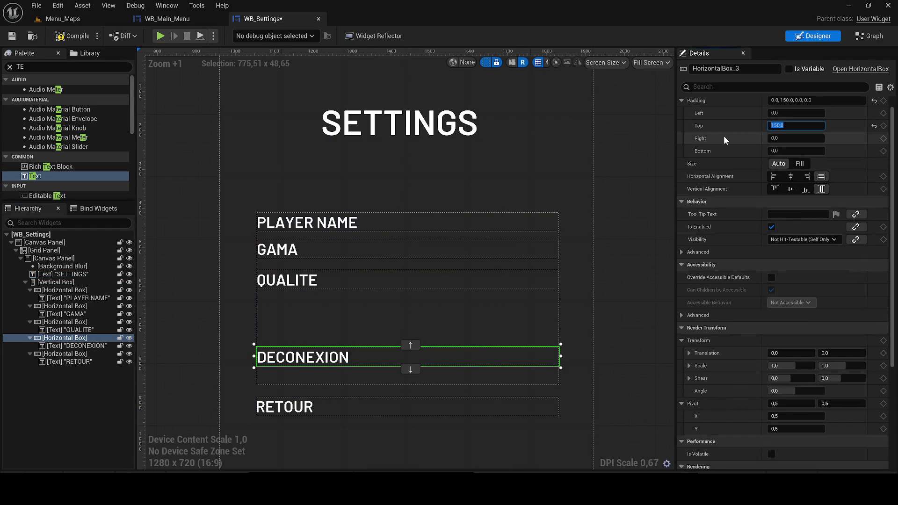
pyautogui.write('80')
pyautogui.press('Return')
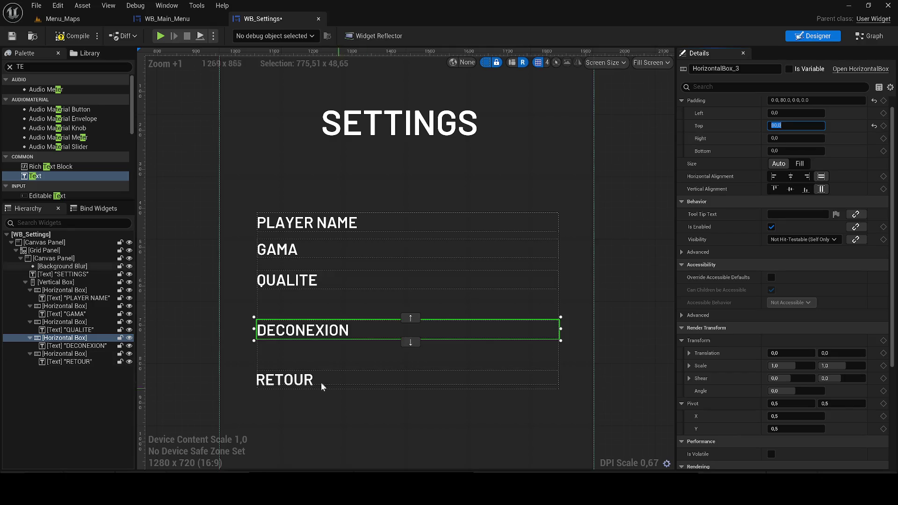
pyautogui.click(63, 353)
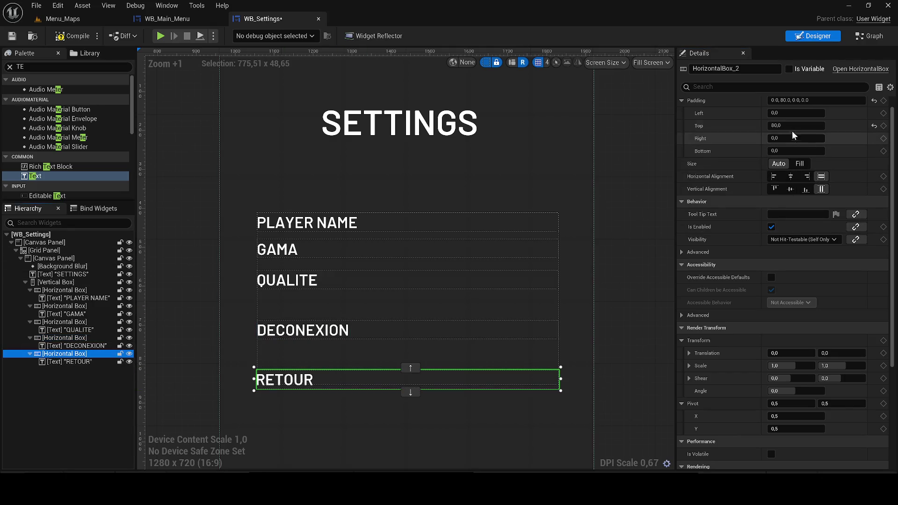
pyautogui.click(816, 125)
pyautogui.write('0')
pyautogui.press('Return')
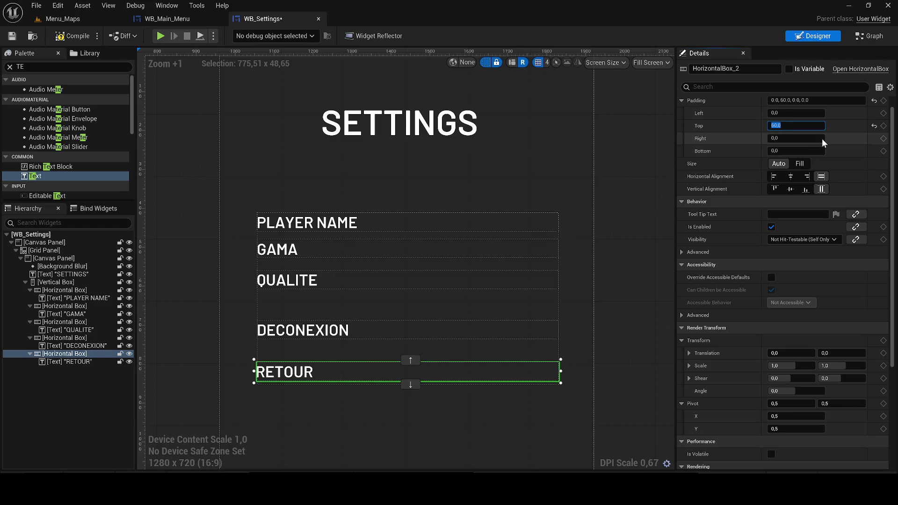
pyautogui.press('Return')
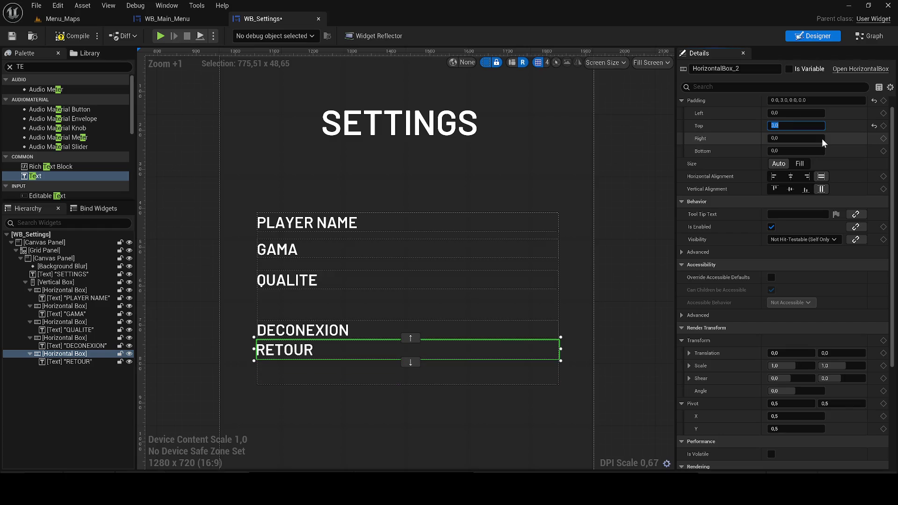
pyautogui.write('40')
pyautogui.press('Return')
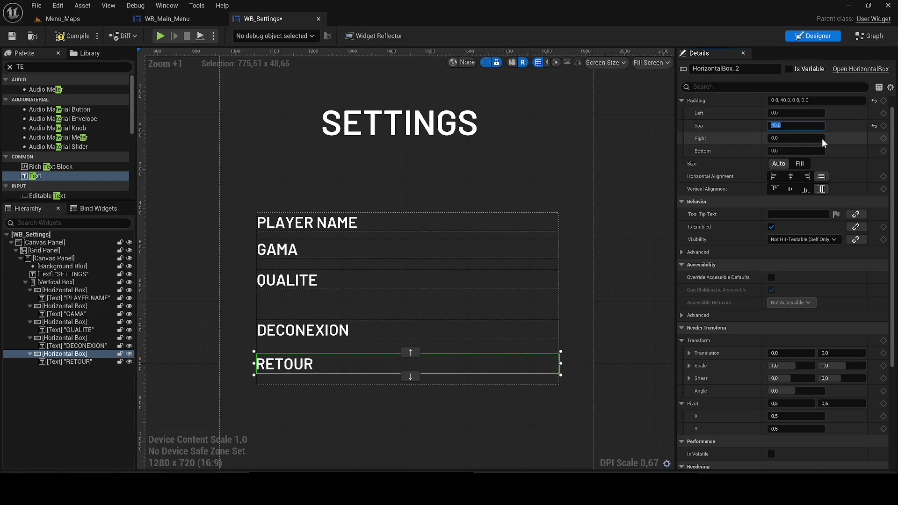
# Compile WB_Settings and save it with Ctrl+S
pyautogui.click(60, 37)
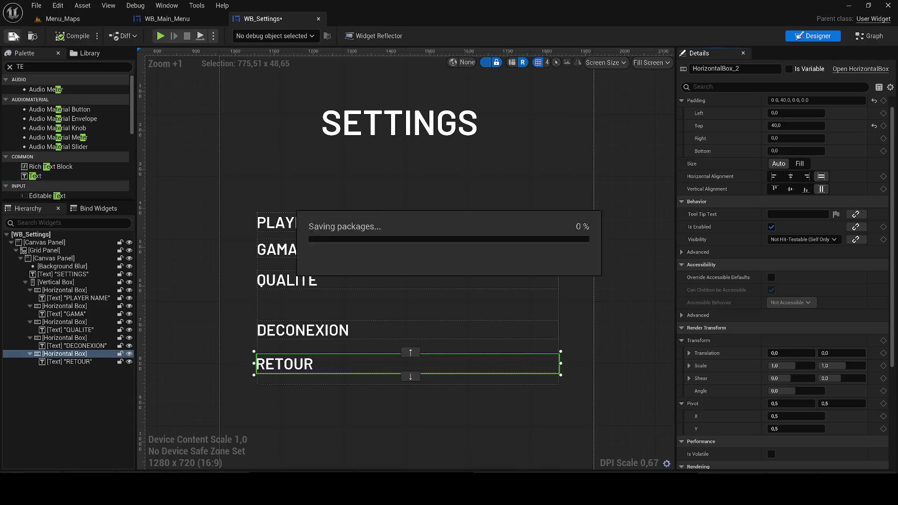
pyautogui.scroll(-4, 624, 142)
pyautogui.click(511, 133)
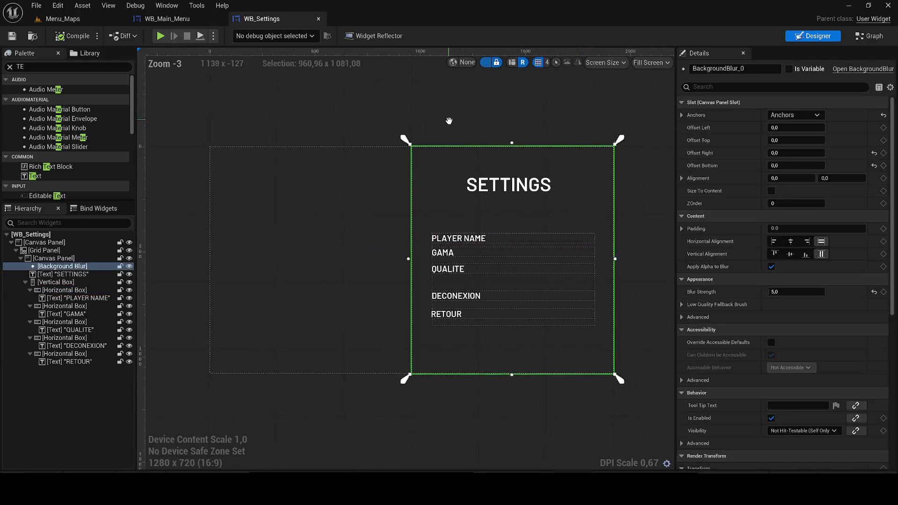
pyautogui.click(387, 106)
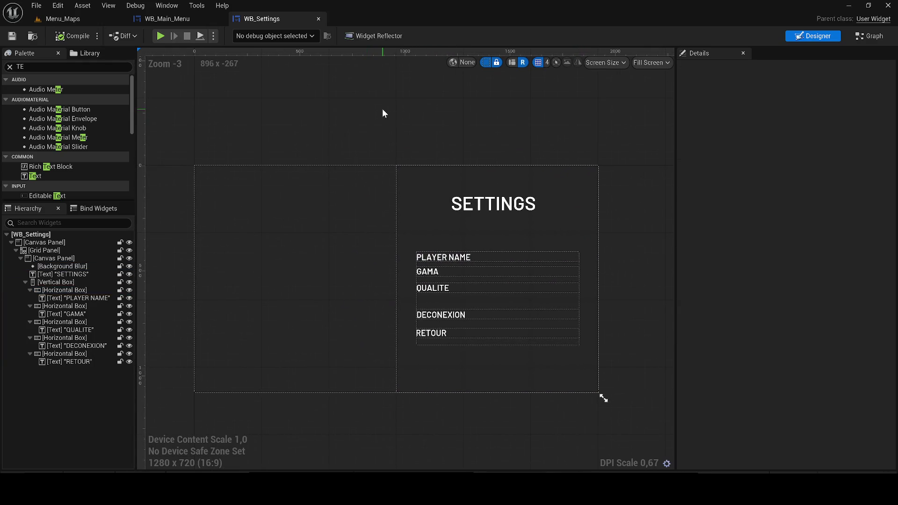
pyautogui.hotkey('ctrl', 's')
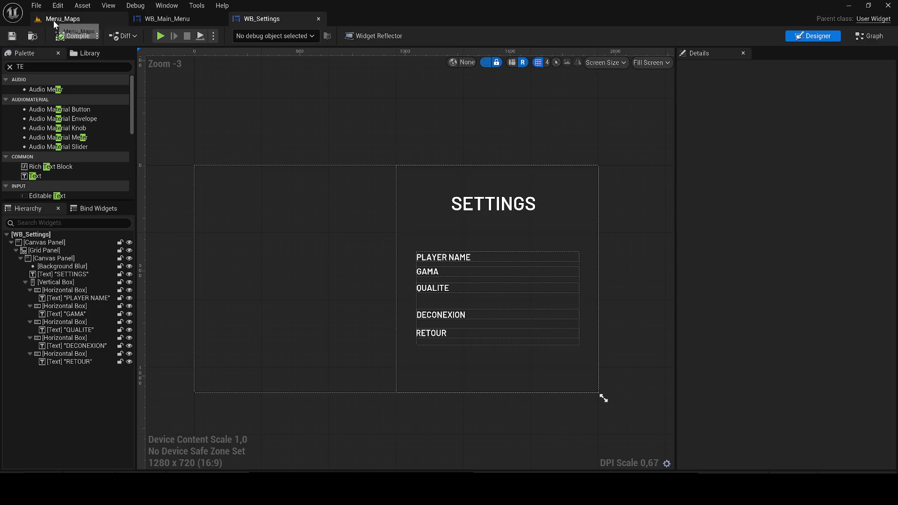
# After checking WB_Main_Menu, change the WB_Settings title text to OPTIONS and compile
pyautogui.click(170, 19)
pyautogui.scroll(-4, 387, 150)
pyautogui.moveTo(327, 164)
pyautogui.mouseDown()
pyautogui.moveTo(430, 224)
pyautogui.moveTo(497, 242)
pyautogui.mouseUp()
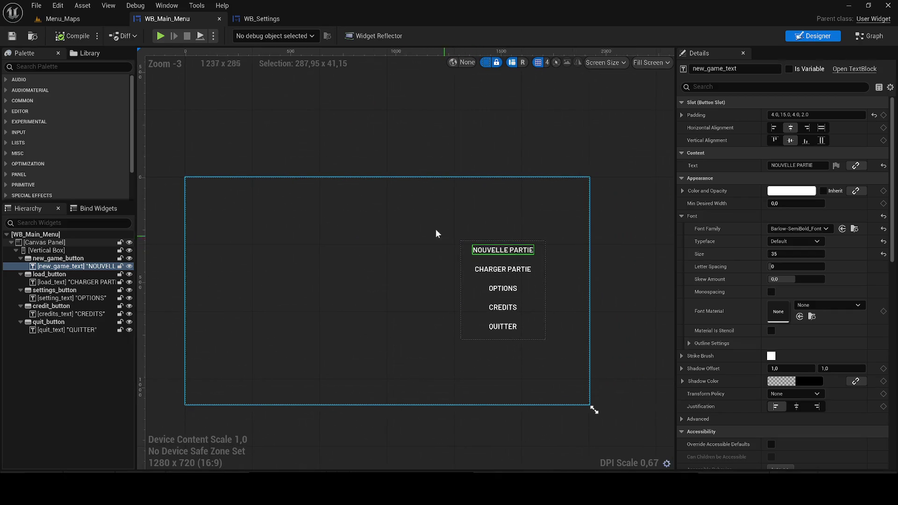
pyautogui.click(261, 19)
pyautogui.click(497, 211)
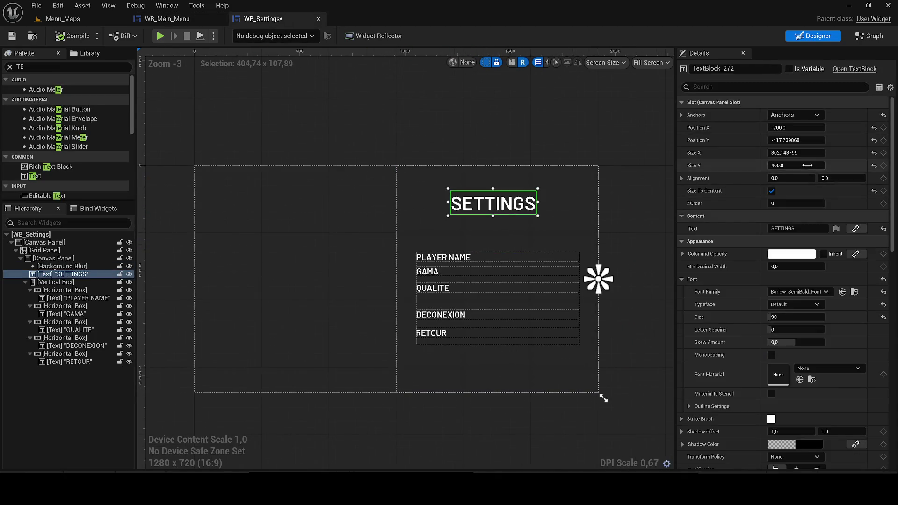
pyautogui.click(798, 229)
pyautogui.doubleClick(797, 231)
pyautogui.write('OPTIO')
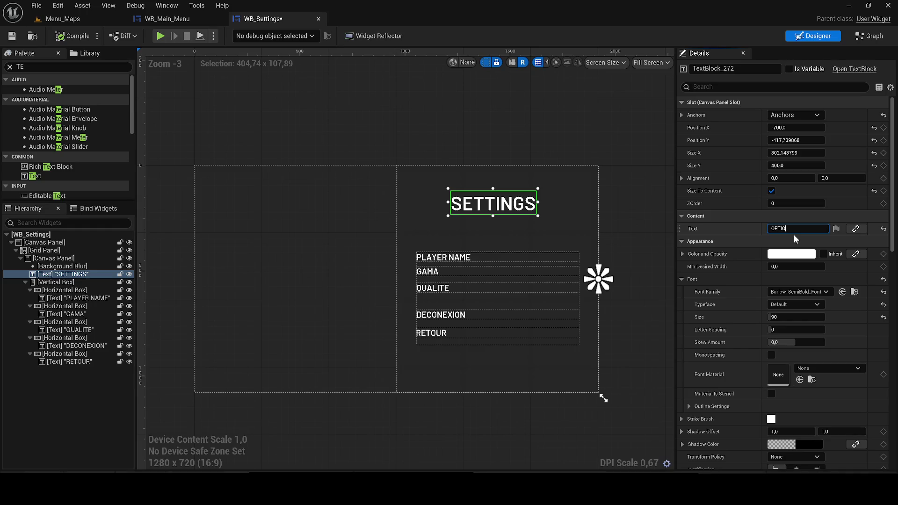
pyautogui.write('NS')
pyautogui.press('Return')
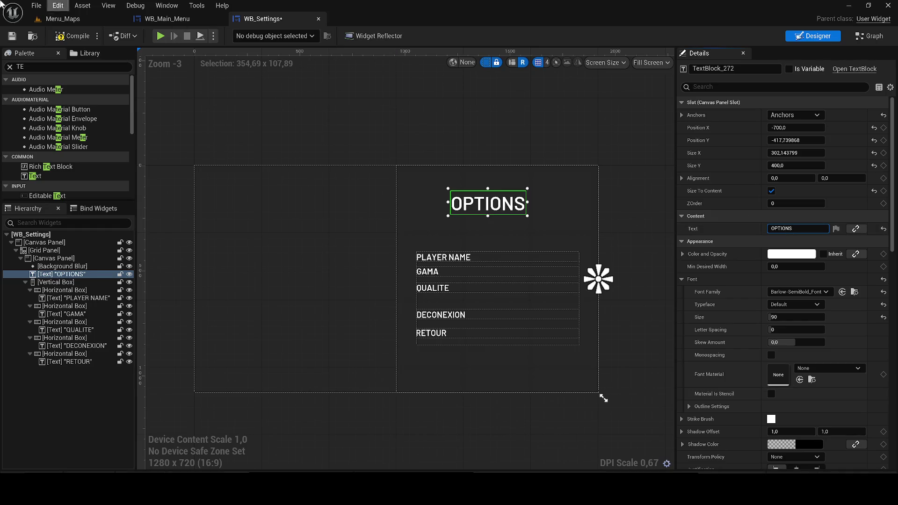
pyautogui.click(56, 40)
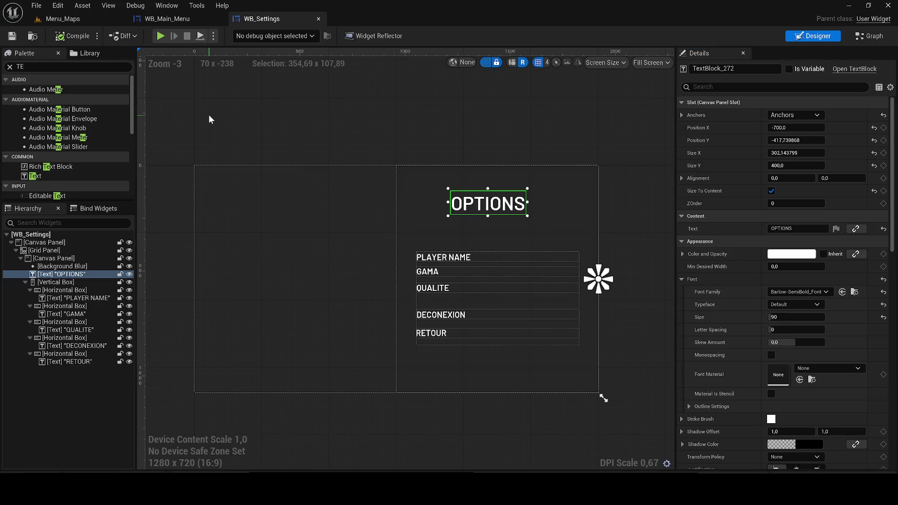
pyautogui.click(439, 143)
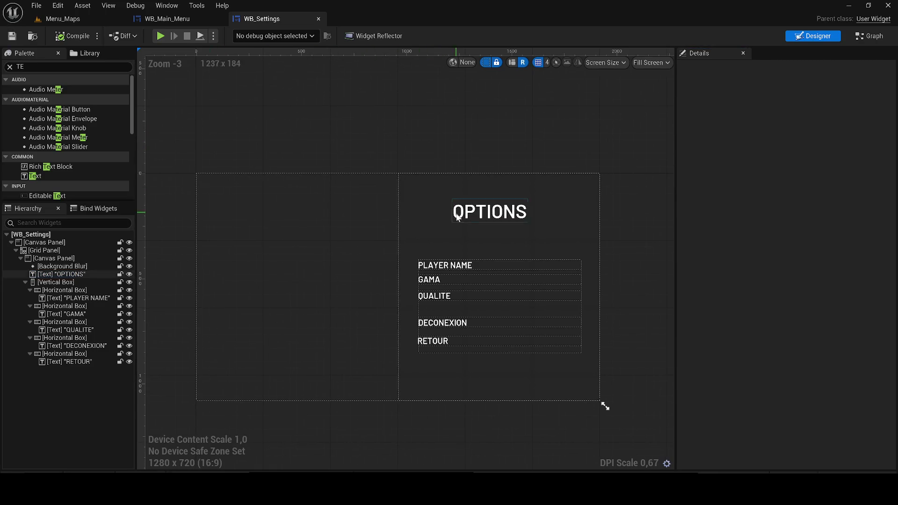
# Drop a Text Box into the PLAYER NAME row and set its slot size to Fill
pyautogui.scroll(4, 397, 240)
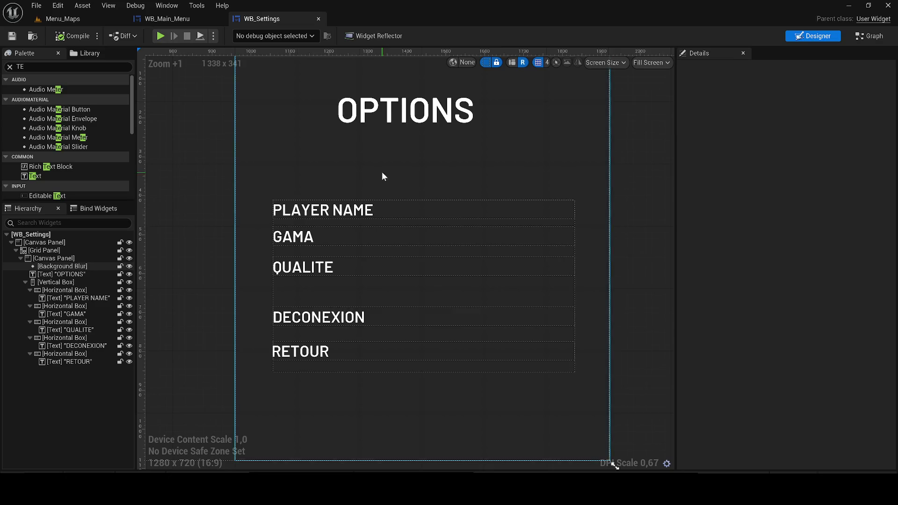
pyautogui.scroll(-2, 382, 172)
pyautogui.moveTo(392, 203); pyautogui.dragTo(468, 270)
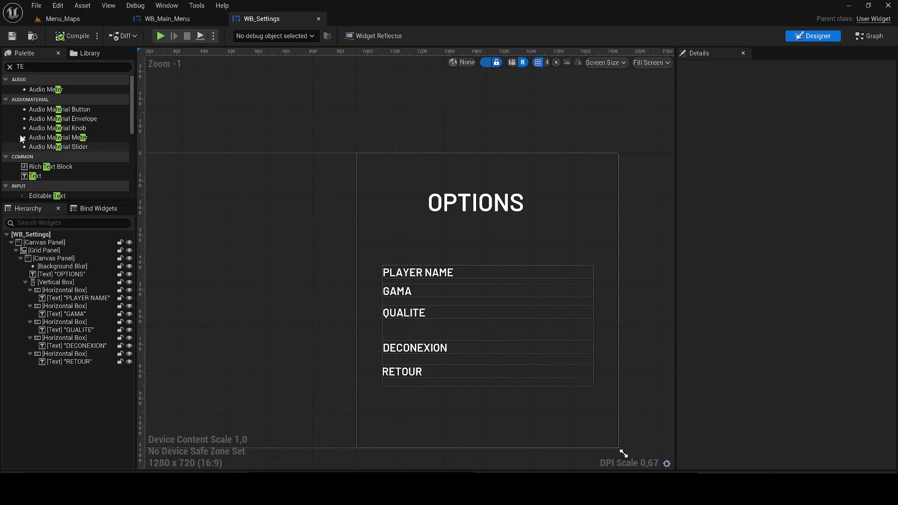
pyautogui.scroll(-5, 66, 176)
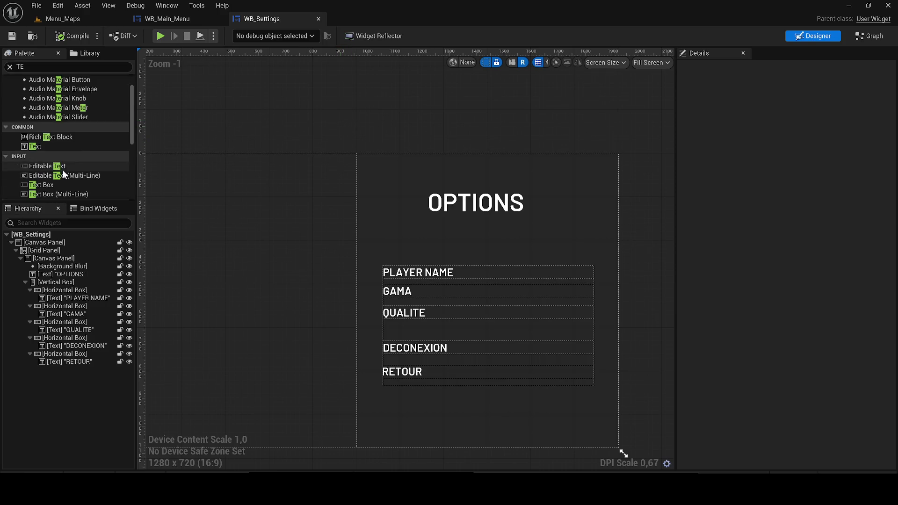
pyautogui.moveTo(42, 141)
pyautogui.mouseDown()
pyautogui.moveTo(527, 246)
pyautogui.moveTo(511, 279)
pyautogui.moveTo(401, 253)
pyautogui.moveTo(483, 258)
pyautogui.moveTo(470, 260)
pyautogui.mouseUp()
pyautogui.scroll(4, 450, 263)
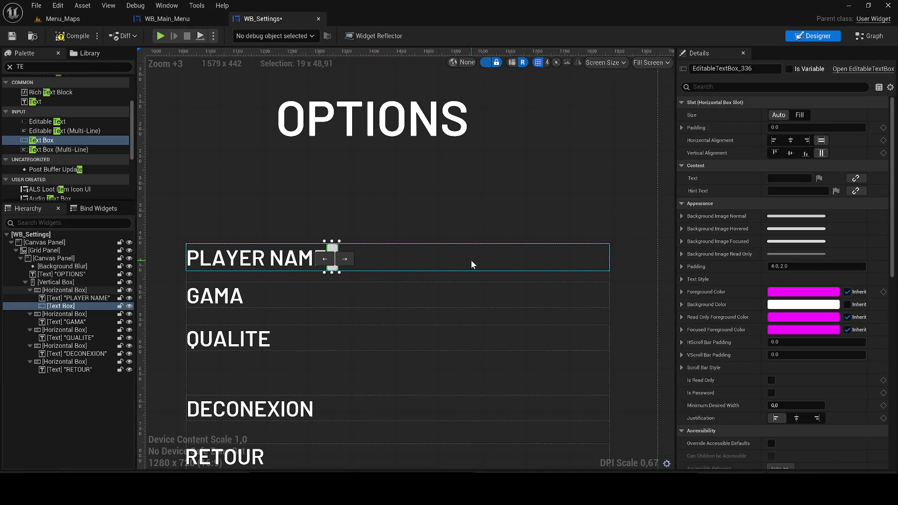
pyautogui.click(799, 114)
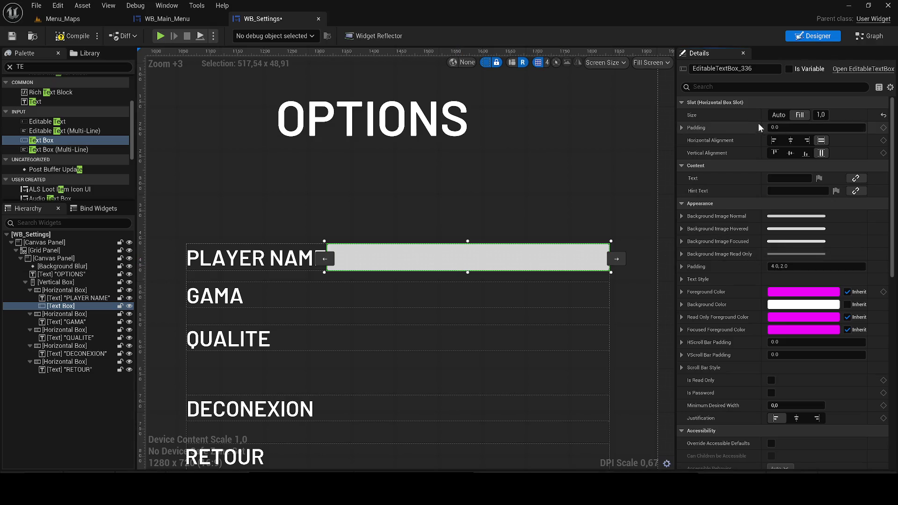
pyautogui.click(682, 127)
# Pad the text box by 40 on the left and 10 on the top and bottom
pyautogui.click(795, 178)
pyautogui.write('10')
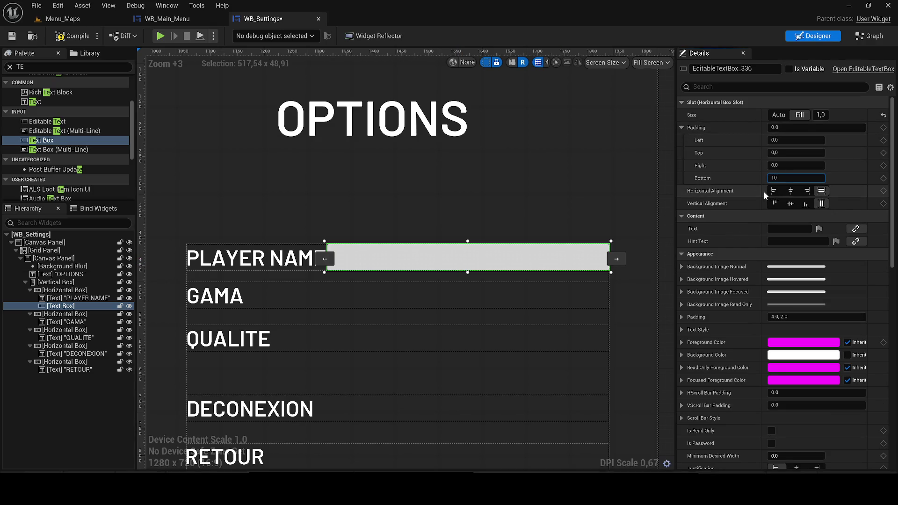
pyautogui.press('Return')
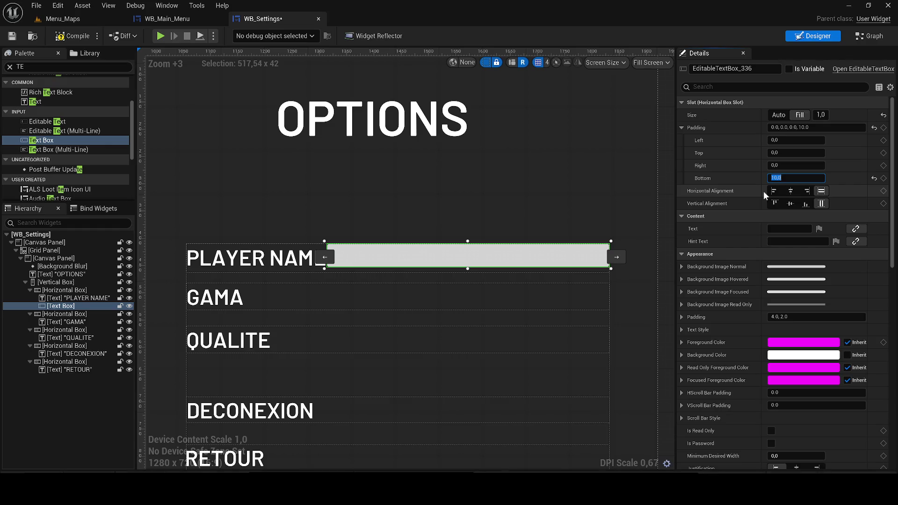
pyautogui.write('1')
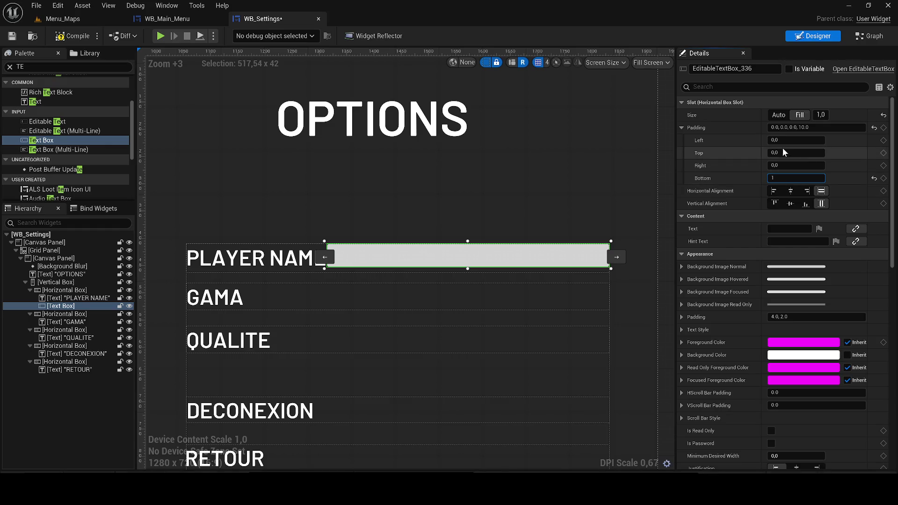
pyautogui.click(795, 140)
pyautogui.write('40')
pyautogui.press('Tab')
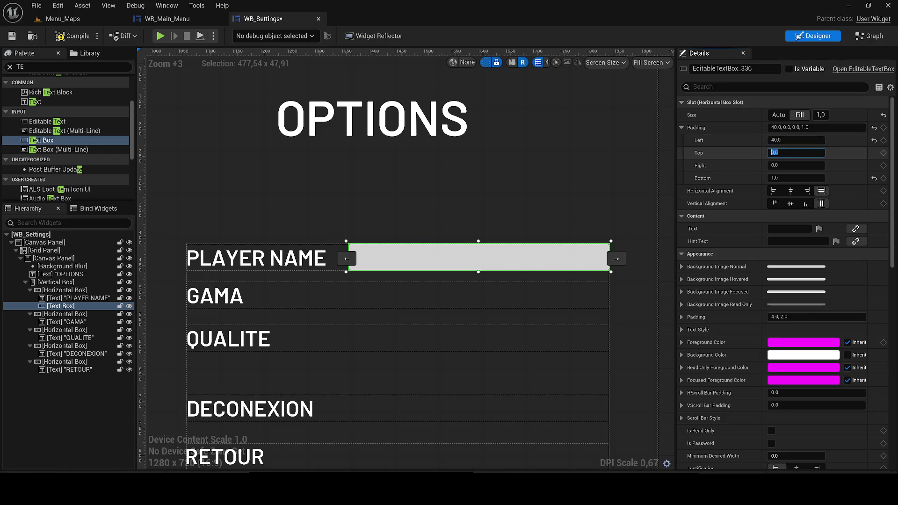
pyautogui.write('10')
pyautogui.press('Return')
# Set the text box's right padding to 10, keeping bottom at 10, and reselect the text box
pyautogui.scroll(3, 554, 229)
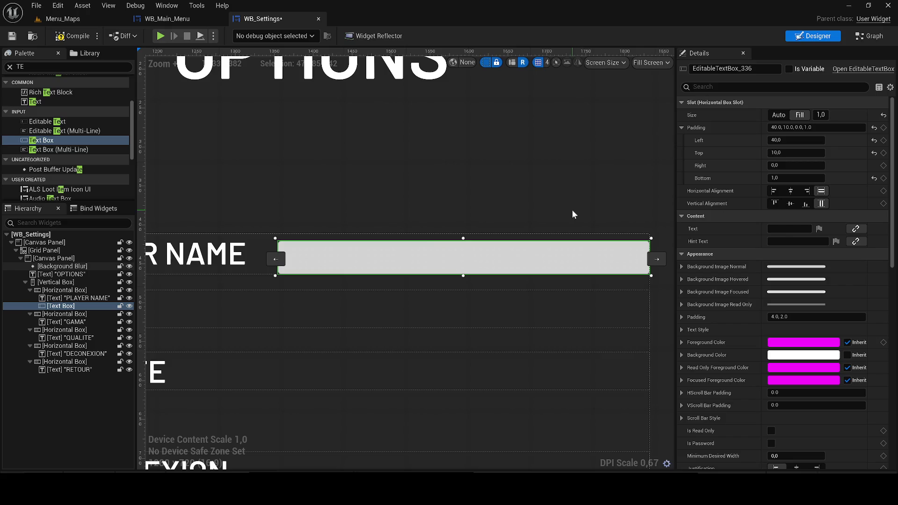
pyautogui.click(789, 178)
pyautogui.write('10')
pyautogui.press('Return')
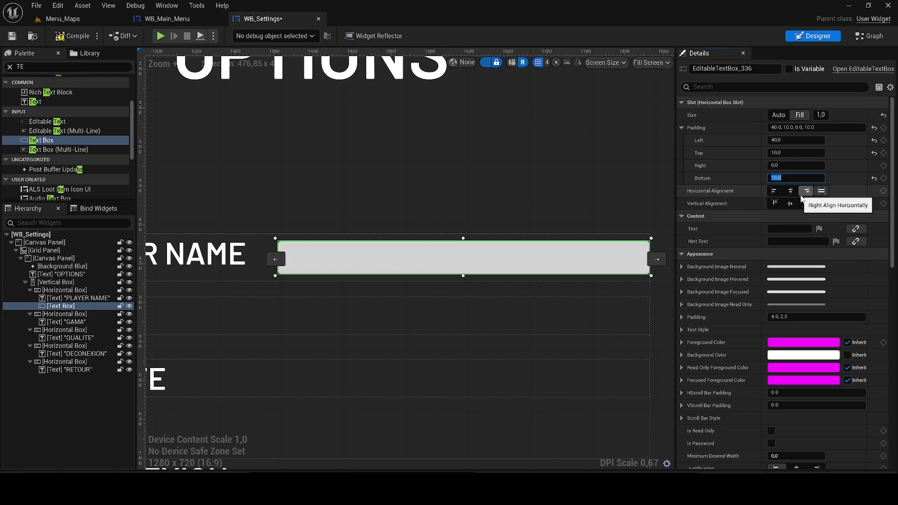
pyautogui.hotkey('shift', 'Tab')
pyautogui.write('10')
pyautogui.press('Return')
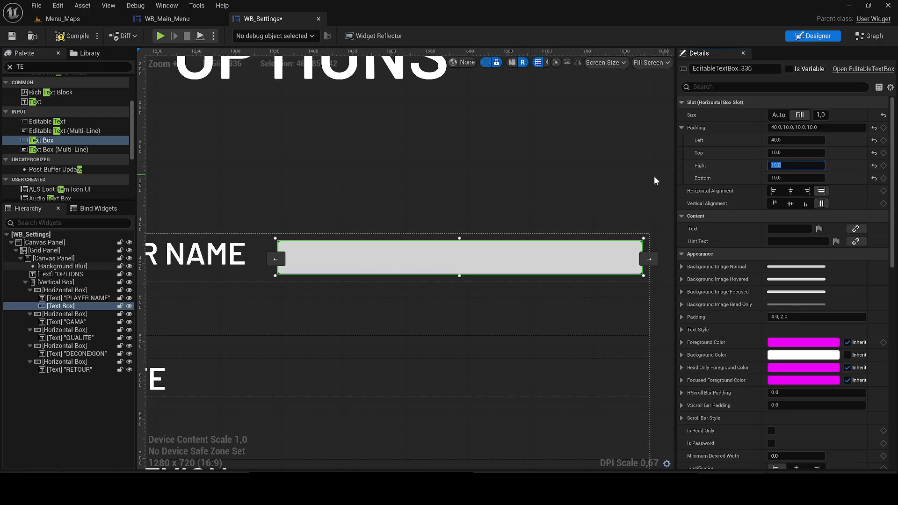
pyautogui.scroll(-3, 659, 180)
pyautogui.click(647, 187)
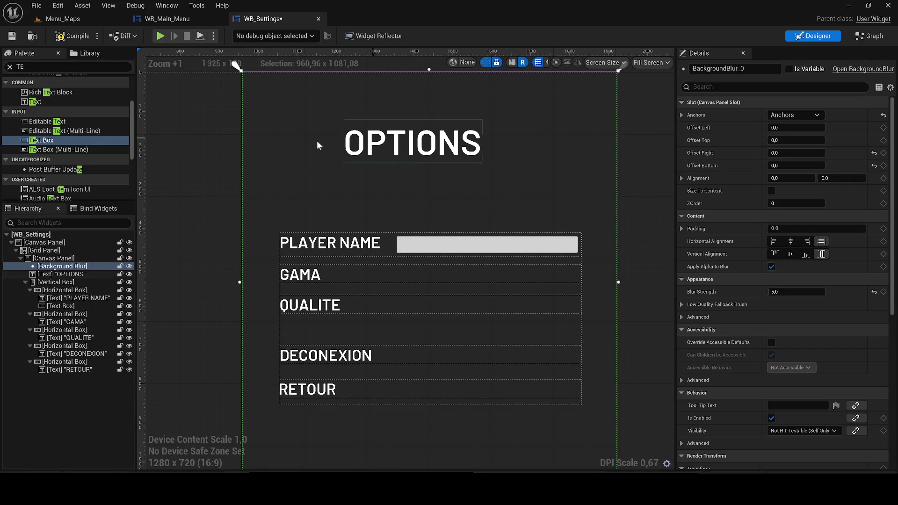
pyautogui.click(459, 250)
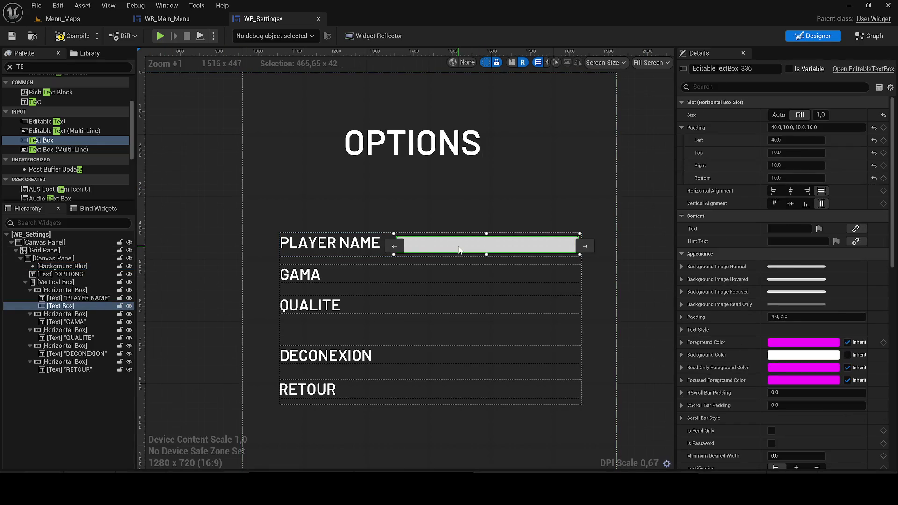
# Give the player-name text box the hint text 'Entre votre nom'
pyautogui.click(775, 244)
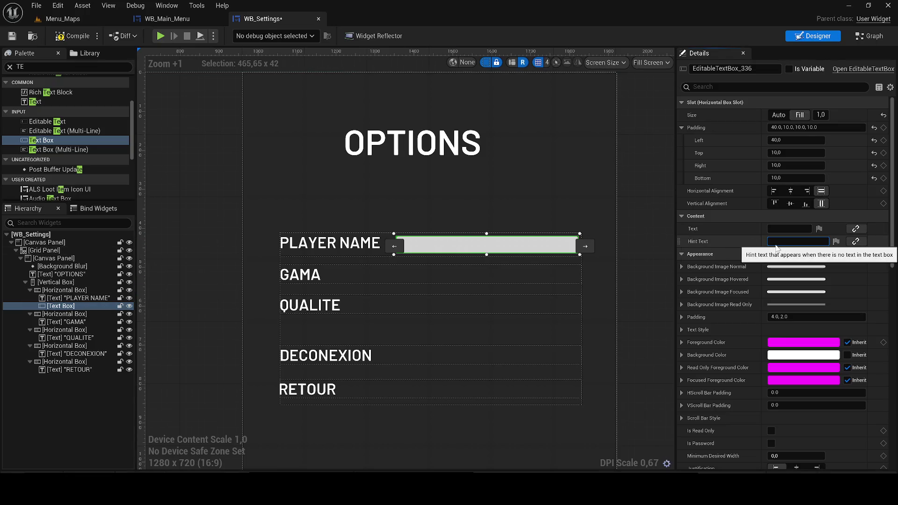
pyautogui.write('Enter')
pyautogui.press('Return')
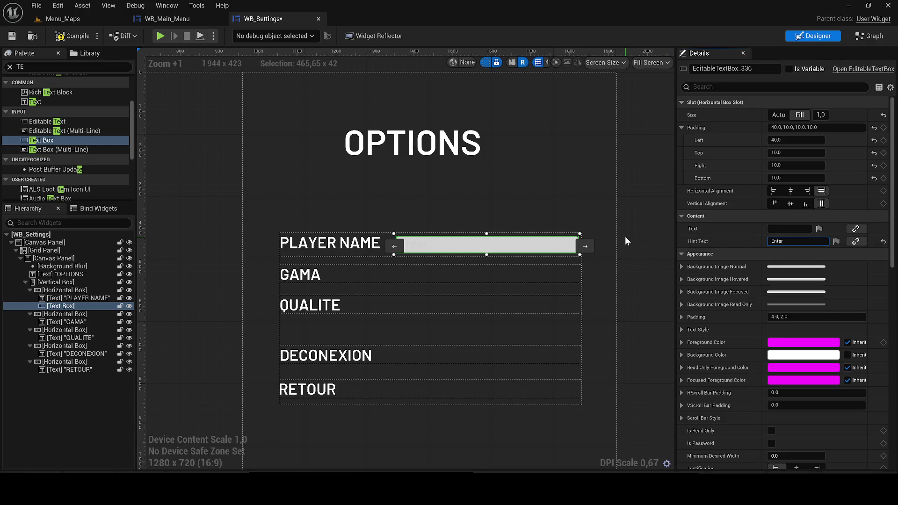
pyautogui.hotkey('ctrl', 'a')
# Set the text box's default text to UNWARE STUDIO, then compile and save the widget
pyautogui.click(789, 229)
pyautogui.write('PL')
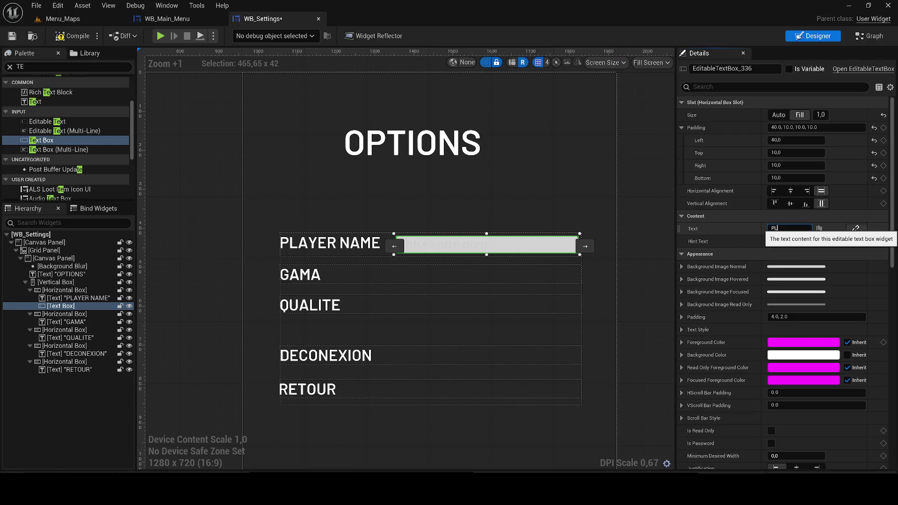
pyautogui.press('BackSpace')
pyautogui.press('BackSpace')
pyautogui.write('U')
pyautogui.write('DIO')
pyautogui.press('Return')
pyautogui.click(73, 36)
pyautogui.click(13, 36)
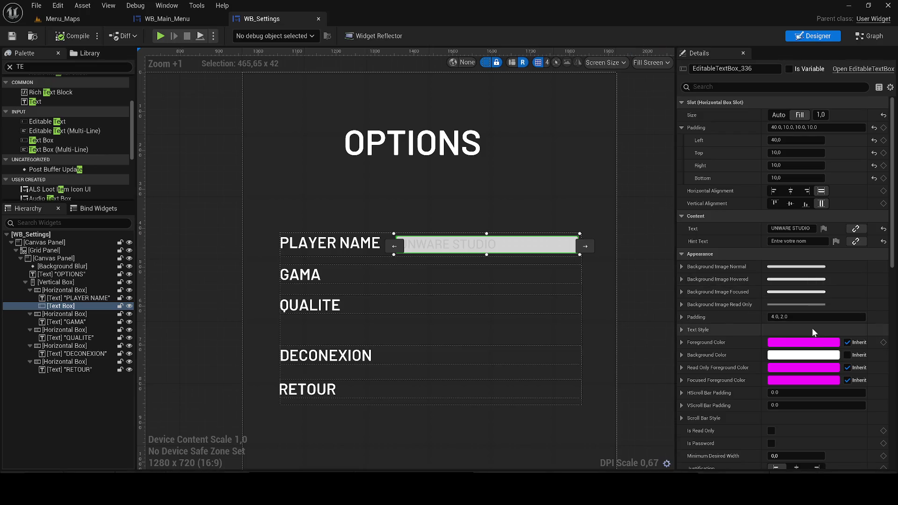
pyautogui.click(799, 356)
# Change the player-name box background colour to dark grey 383838
pyautogui.click(724, 329)
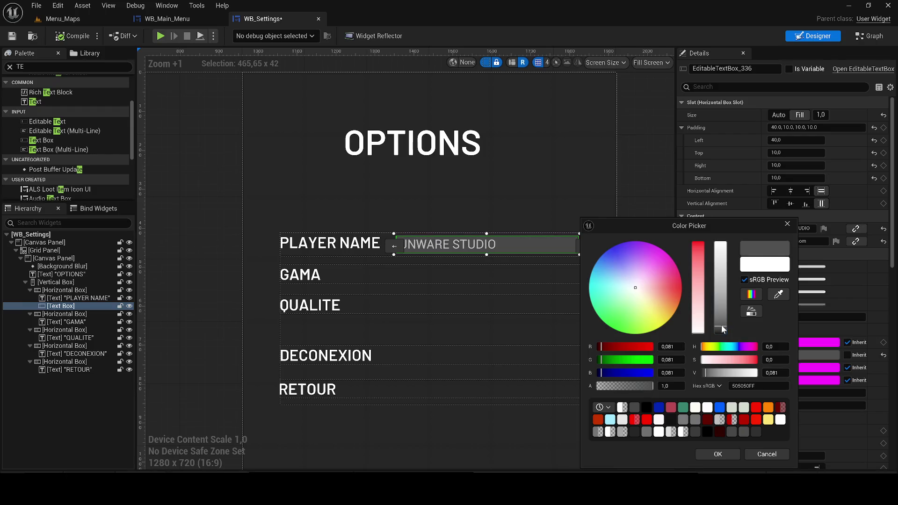
pyautogui.click(723, 332)
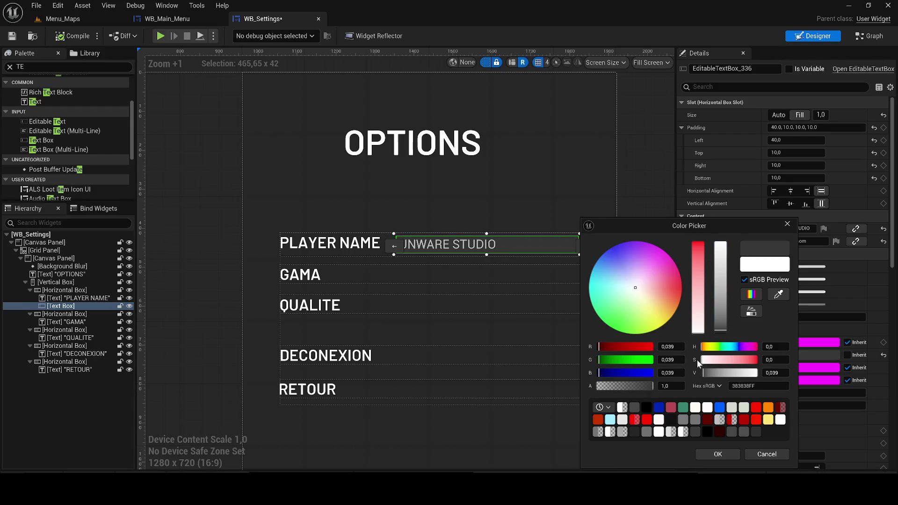
pyautogui.click(707, 454)
pyautogui.moveTo(647, 239); pyautogui.dragTo(639, 265)
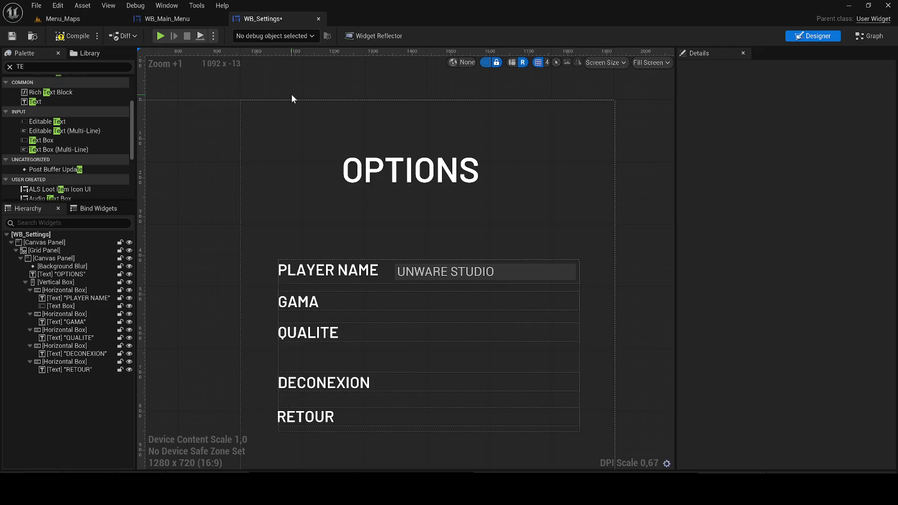
pyautogui.scroll(3, 273, 237)
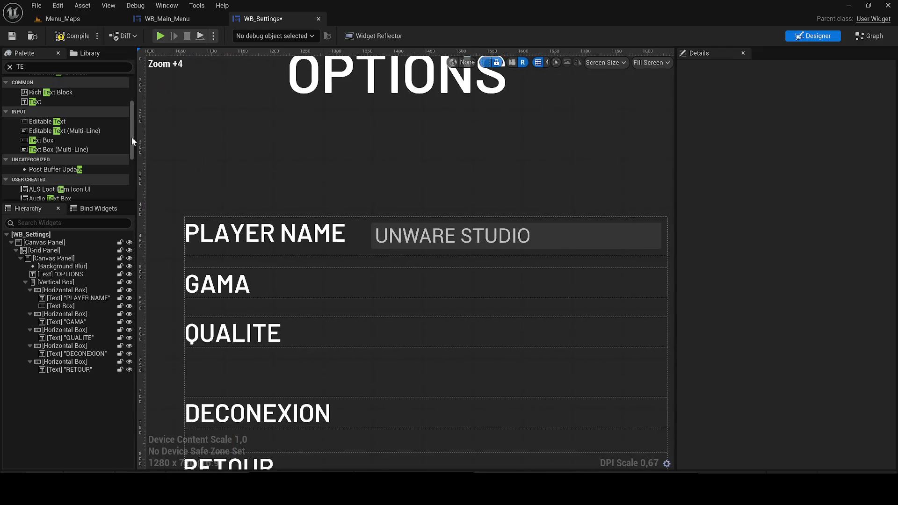
# Give the PLAYER NAME label a top padding of 5, then compile and save
pyautogui.click(274, 237)
pyautogui.click(786, 140)
pyautogui.press('Tab')
pyautogui.write('10')
pyautogui.press('Return')
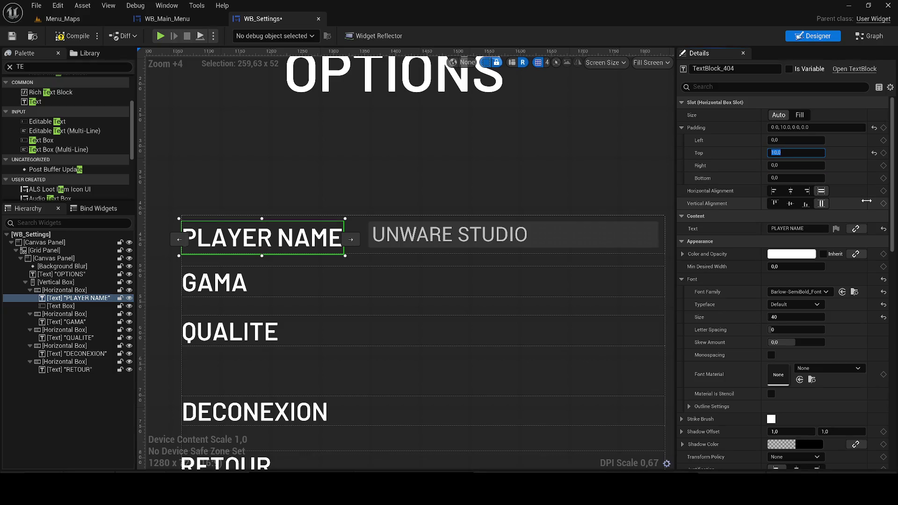
pyautogui.write('5')
pyautogui.press('Return')
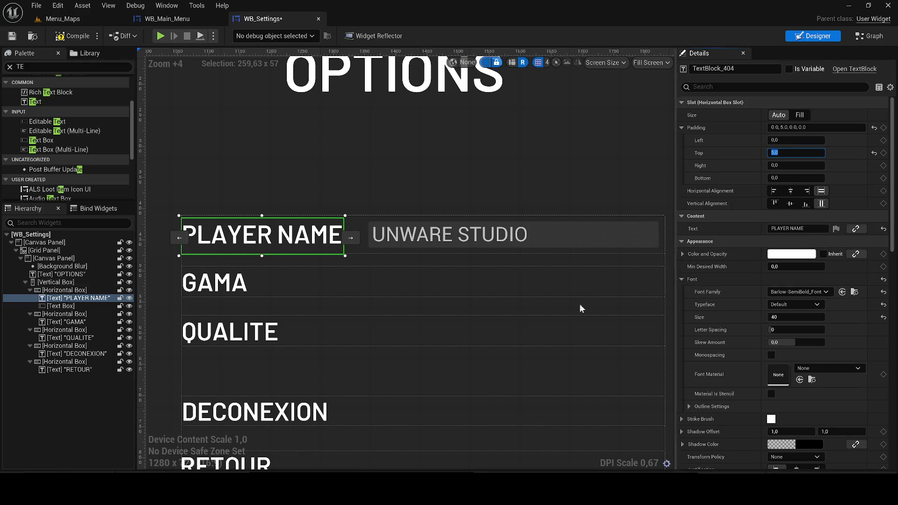
pyautogui.scroll(-1, 361, 131)
pyautogui.click(55, 40)
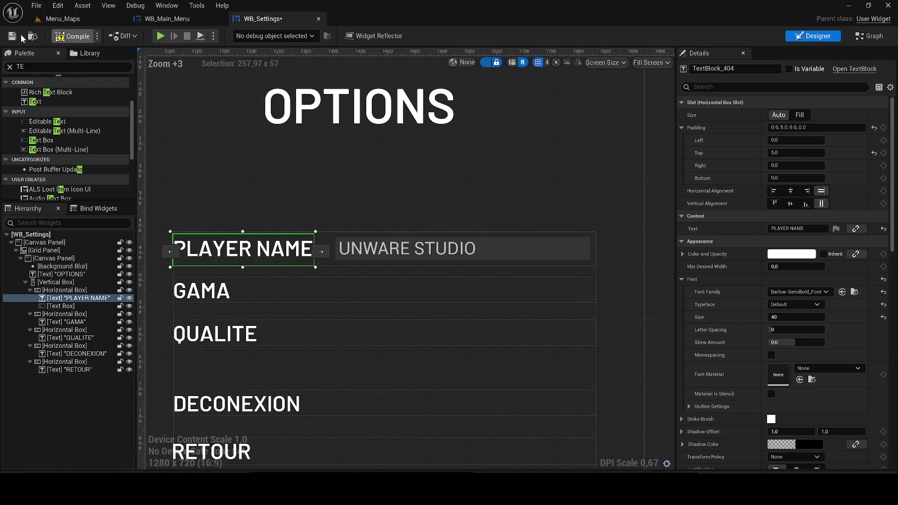